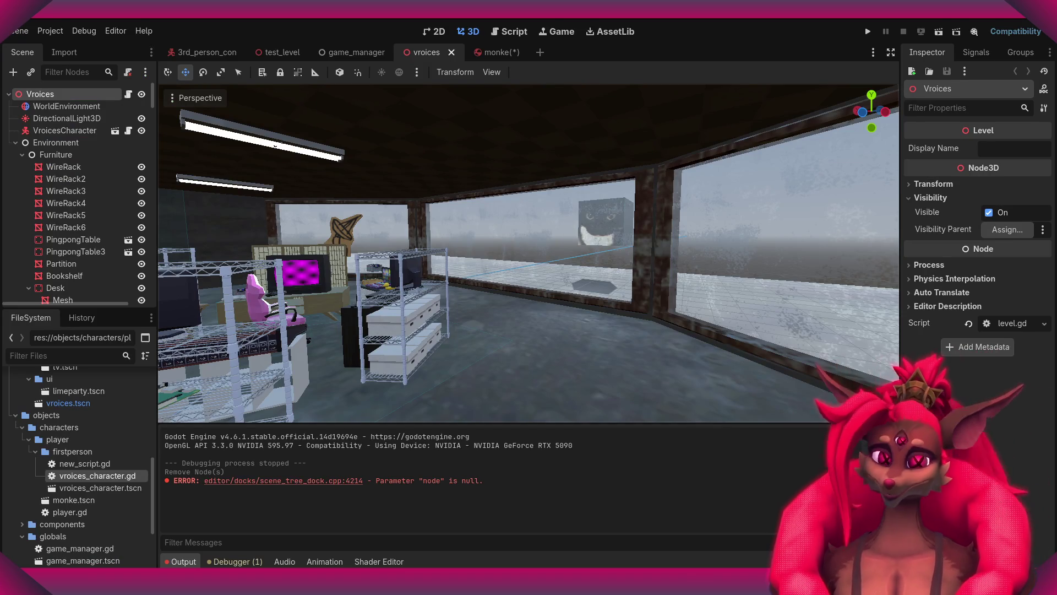
# - Fly the Godot editor camera forward toward the office level's windows
pyautogui.moveTo(528, 253); pyautogui.dragTo(551, 254, button='right')
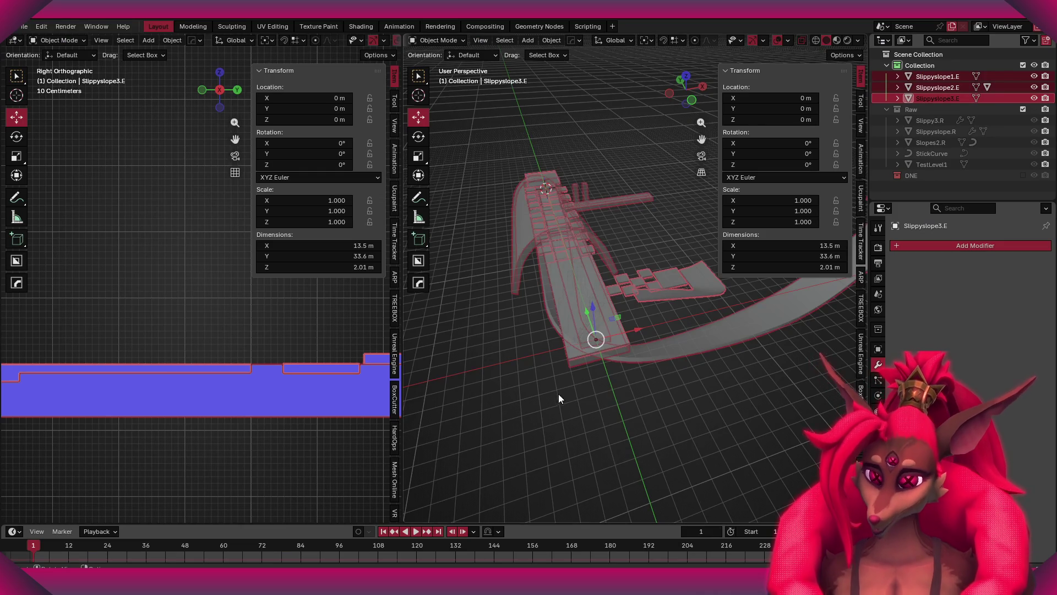
# - Clear the selection and orbit around the slippy slope model from several angles
pyautogui.click(559, 394)
pyautogui.moveTo(626, 388)
pyautogui.mouseDown(button='middle')
pyautogui.moveTo(641, 335)
pyautogui.moveTo(636, 365)
pyautogui.mouseUp(button='middle')
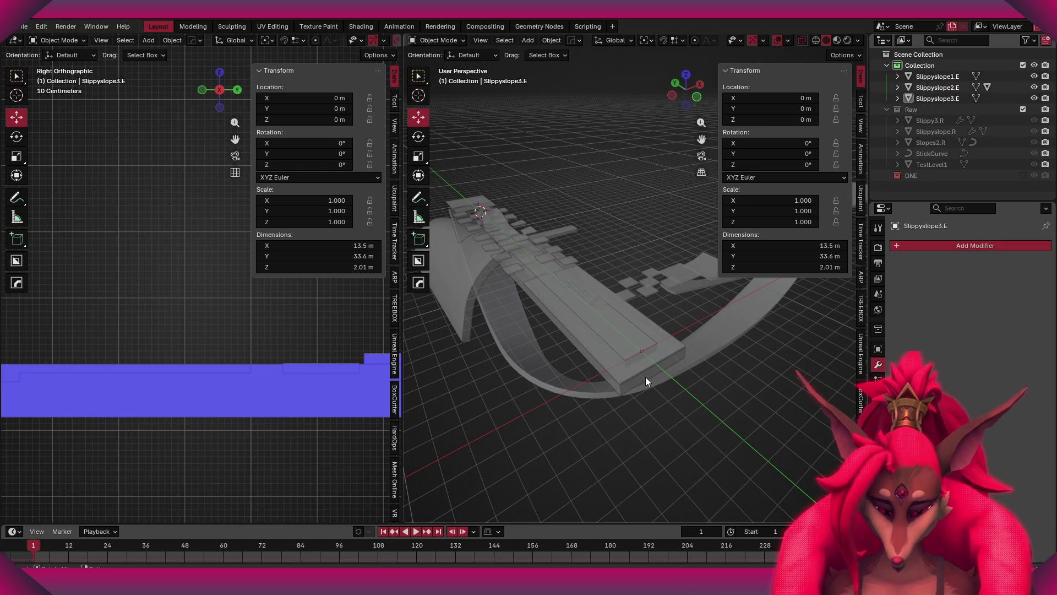
pyautogui.moveTo(648, 312)
pyautogui.mouseDown(button='middle')
pyautogui.moveTo(619, 306)
pyautogui.moveTo(611, 339)
pyautogui.moveTo(647, 335)
pyautogui.mouseUp(button='middle')
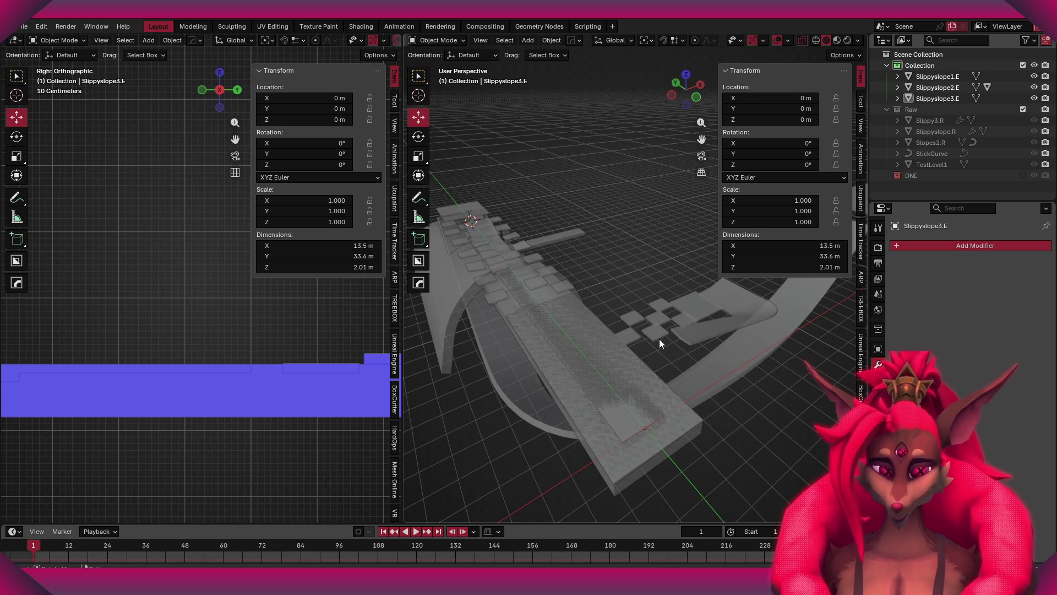
pyautogui.moveTo(618, 266)
pyautogui.mouseDown(button='middle')
pyautogui.moveTo(644, 253)
pyautogui.moveTo(596, 236)
pyautogui.mouseUp(button='middle')
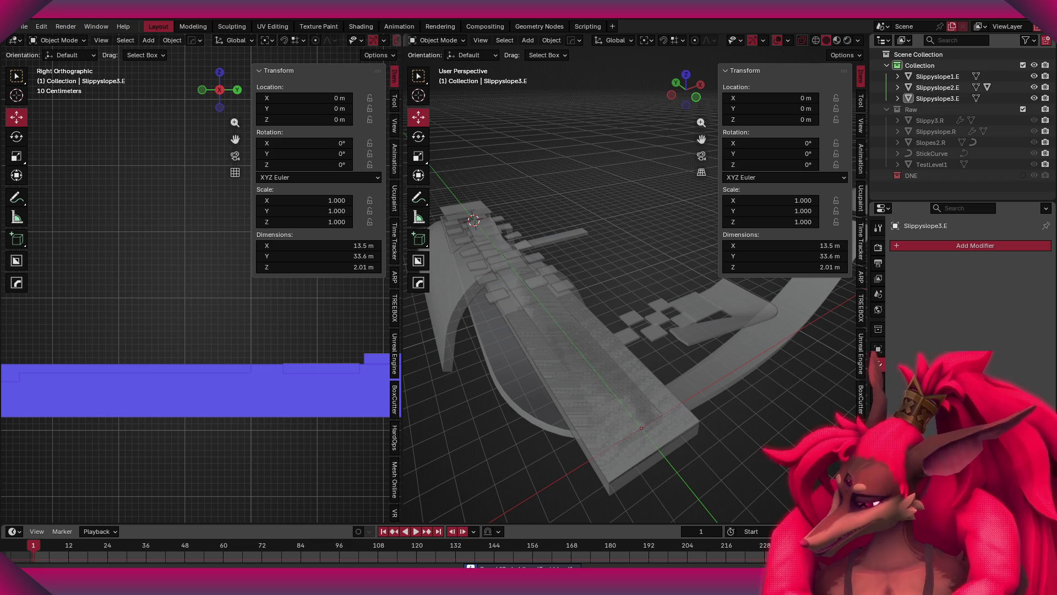
pyautogui.moveTo(611, 142)
pyautogui.mouseDown(button='middle')
pyautogui.moveTo(616, 186)
pyautogui.moveTo(599, 190)
pyautogui.moveTo(448, 105)
pyautogui.moveTo(617, 194)
pyautogui.moveTo(582, 219)
pyautogui.moveTo(640, 200)
pyautogui.moveTo(615, 227)
pyautogui.mouseUp(button='middle')
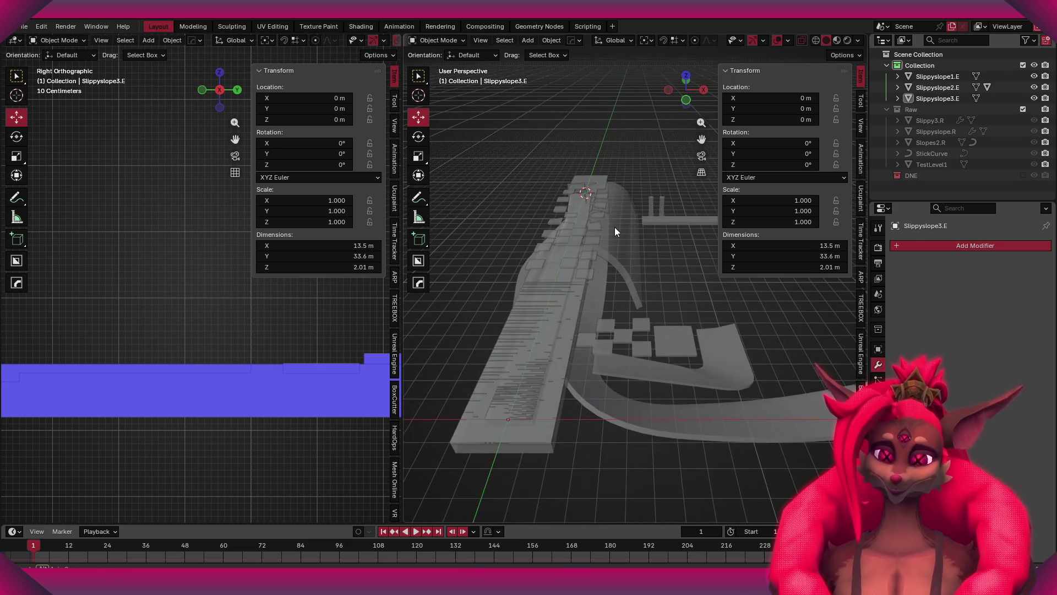
# - Select the Slippyslope1.E, 2.E and 3.E meshes and hide them
pyautogui.click(612, 223)
pyautogui.scroll(2, 612, 223)
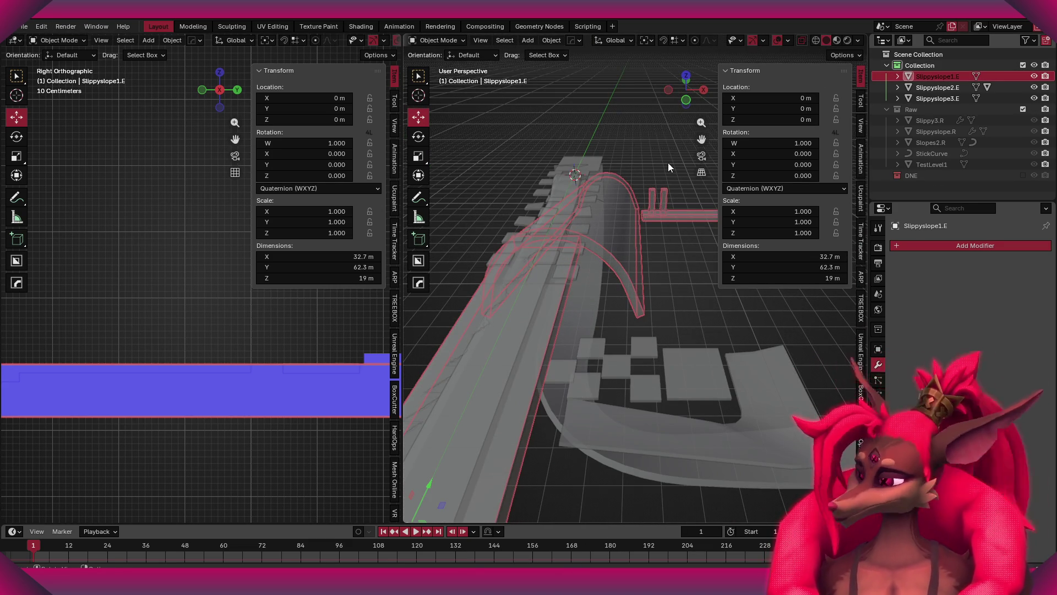
pyautogui.scroll(-3, 611, 243)
pyautogui.press('a')
pyautogui.press('h')
pyautogui.scroll(2, 603, 259)
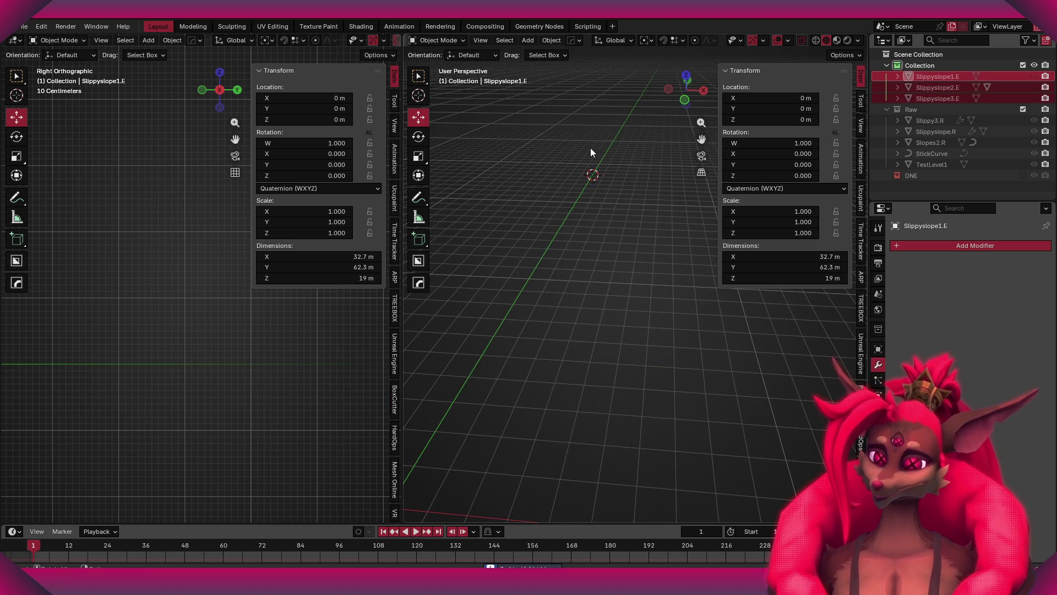
pyautogui.click(527, 39)
# - Add a plane mesh, rotate it 90° about Y, and frame it in view
pyautogui.moveTo(540, 55)
pyautogui.click(653, 57)
pyautogui.keyDown('shift'); pyautogui.moveTo(617, 174); pyautogui.dragTo(625, 255, button='middle'); pyautogui.keyUp('shift')
pyautogui.scroll(2, 657, 172)
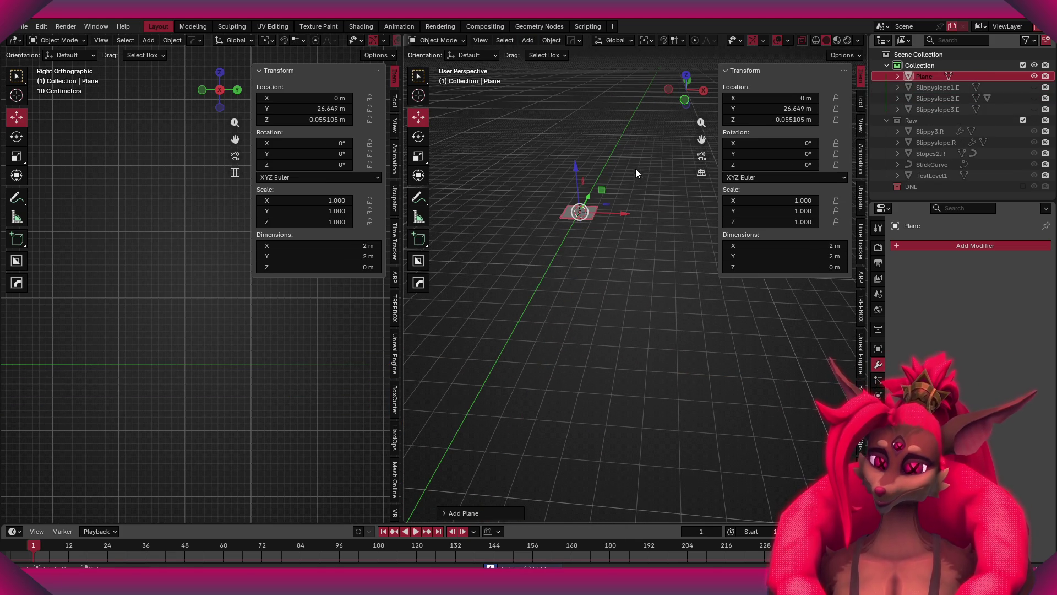
pyautogui.write('rz90y')
pyautogui.press('Return')
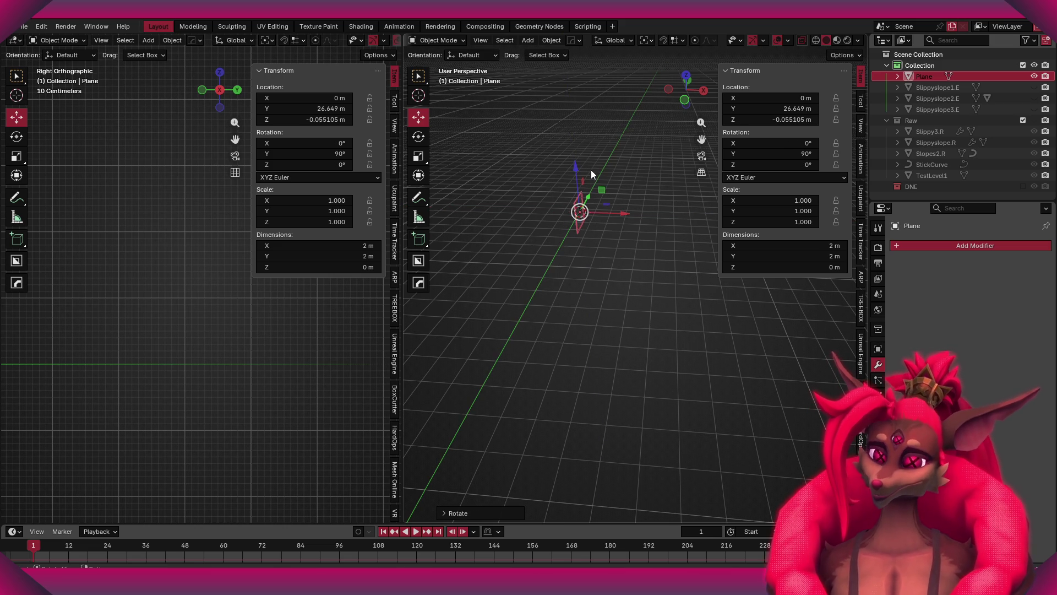
pyautogui.press('g')
pyautogui.press('x')
pyautogui.click(556, 261)
pyautogui.moveTo(556, 260)
pyautogui.mouseDown(button='middle')
pyautogui.moveTo(481, 278)
pyautogui.moveTo(553, 276)
pyautogui.moveTo(481, 326)
pyautogui.moveTo(575, 289)
pyautogui.mouseUp(button='middle')
pyautogui.hotkey('ctrl', 'z')
pyautogui.press('KP_Decimal')
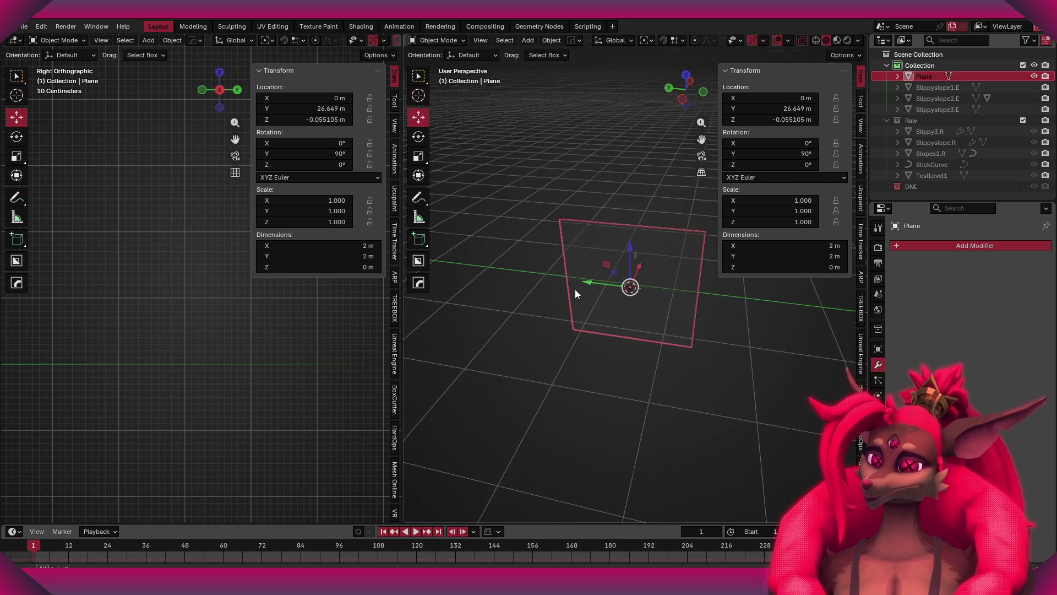
# - In Edit Mode, scale the plane's geometry up uniformly twice
pyautogui.press('Tab')
pyautogui.scroll(-2, 703, 312)
pyautogui.press('s')
pyautogui.press('x')
pyautogui.press('Escape')
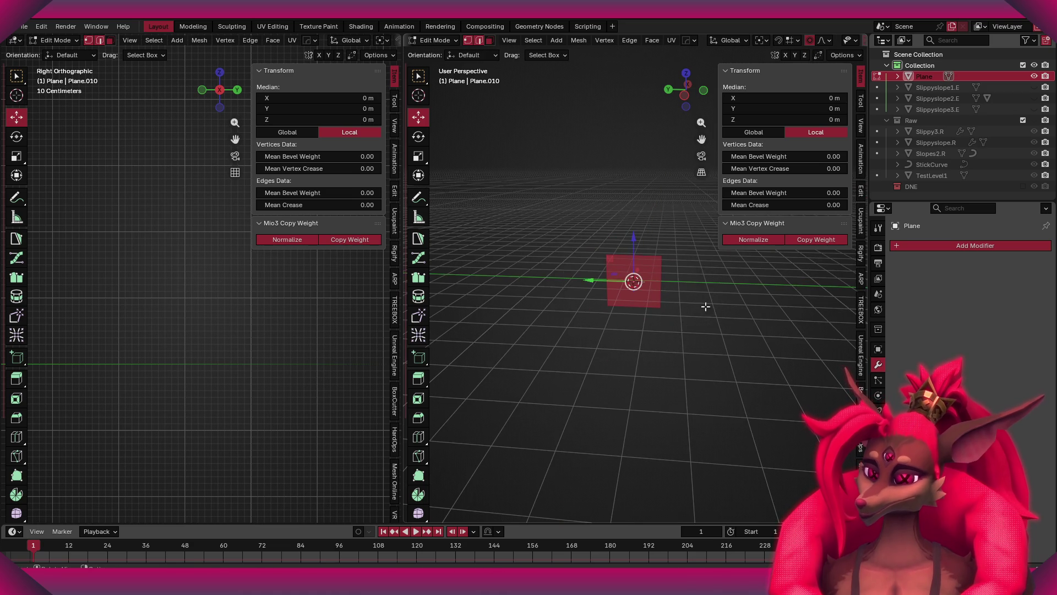
pyautogui.press('s')
pyautogui.click(607, 305)
pyautogui.scroll(-3, 611, 305)
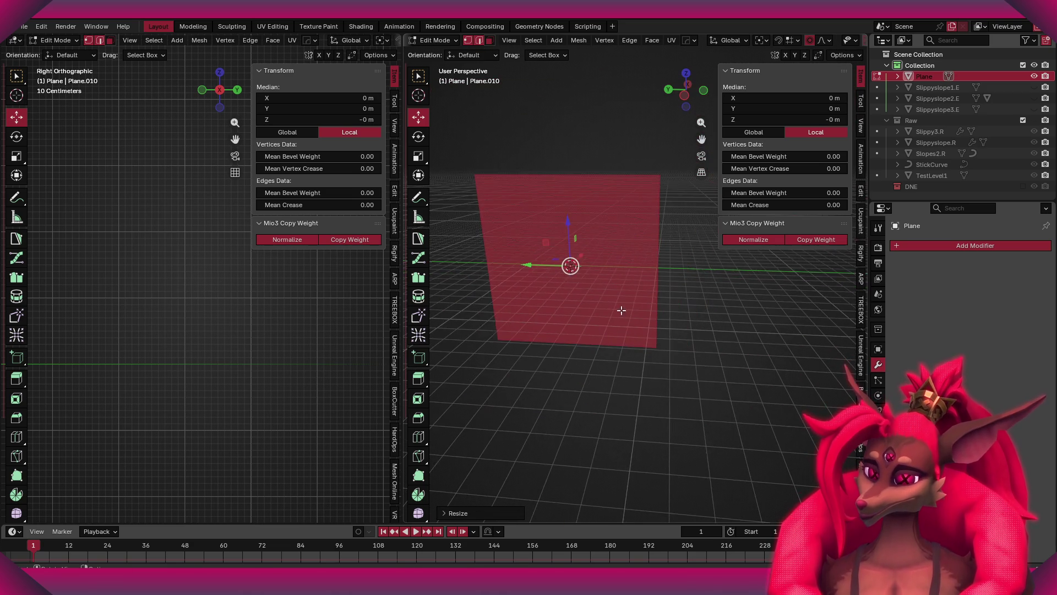
pyautogui.press('s')
pyautogui.click(726, 287)
pyautogui.press('s')
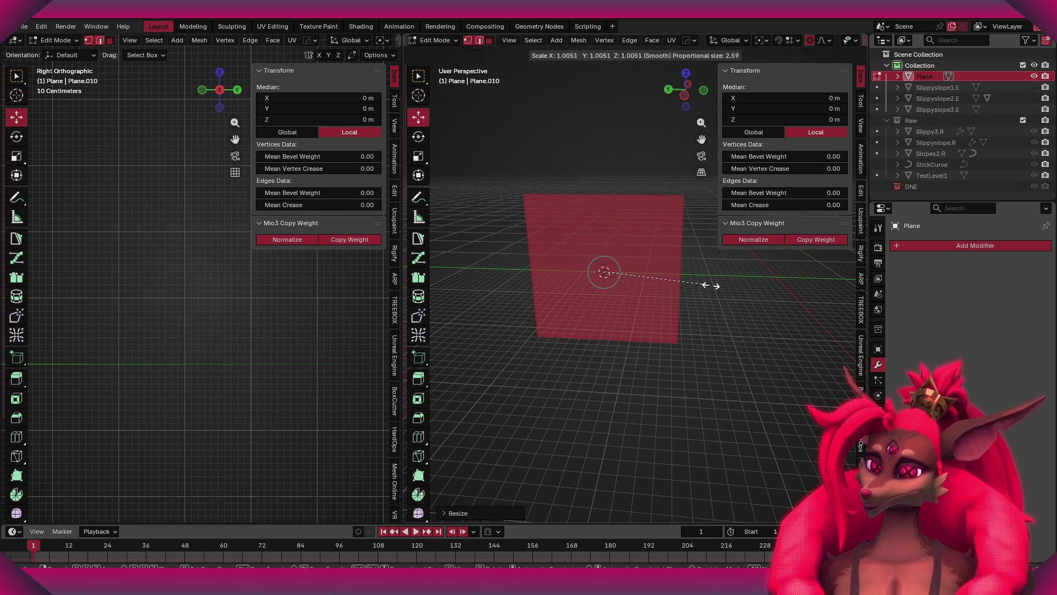
pyautogui.press('y')
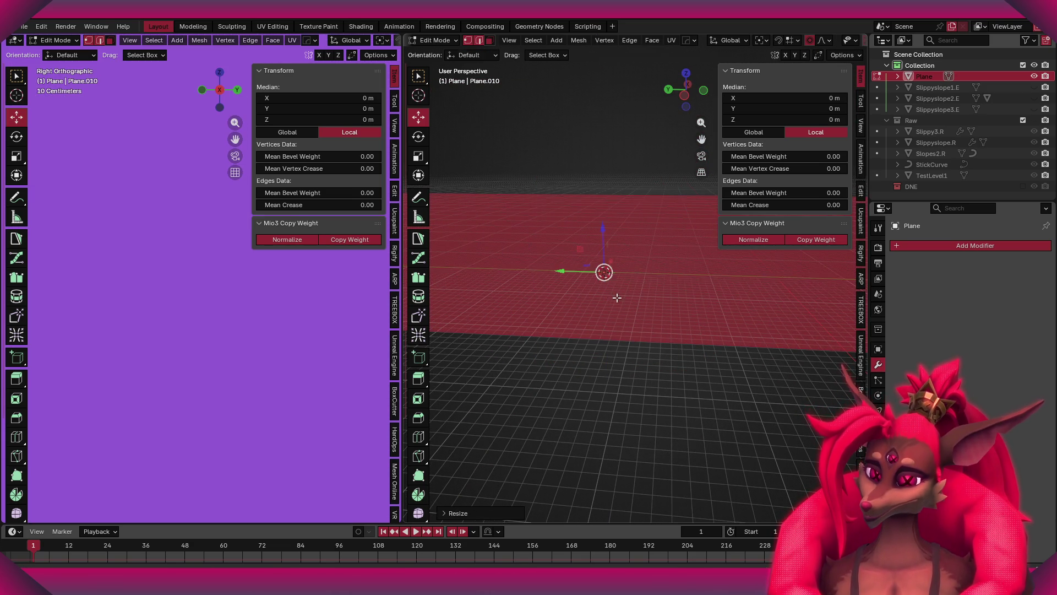
pyautogui.press('Escape')
# - Add loop cuts, raise the selected geometry on Z, and bevel it into a curve
pyautogui.hotkey('ctrl', 'r')
pyautogui.click(676, 258)
pyautogui.moveTo(676, 259); pyautogui.dragTo(706, 256, button='middle')
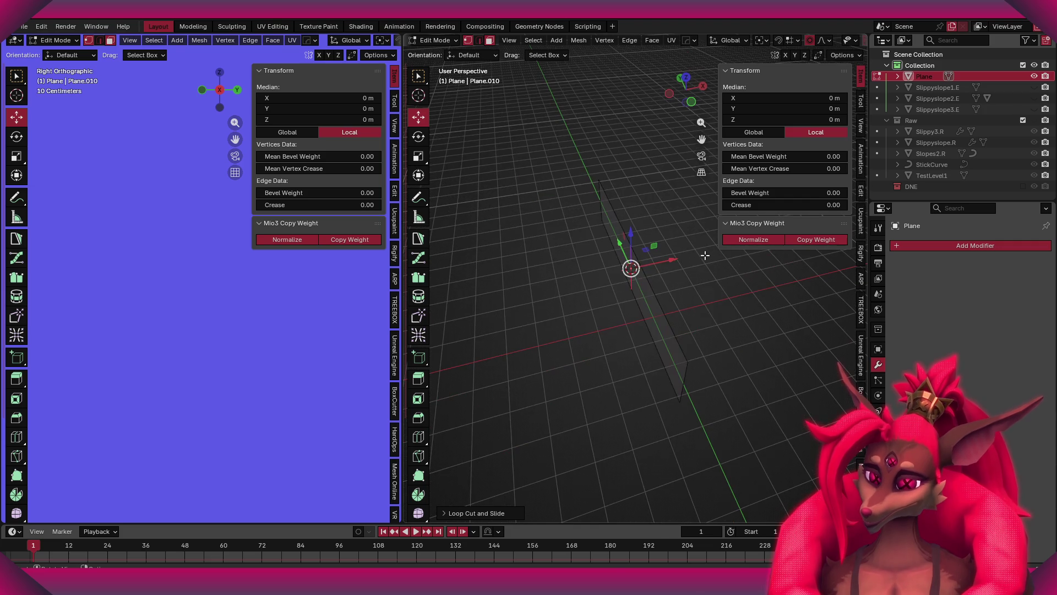
pyautogui.press('g')
pyautogui.press('z')
pyautogui.click(737, 264)
pyautogui.hotkey('ctrl', 'b')
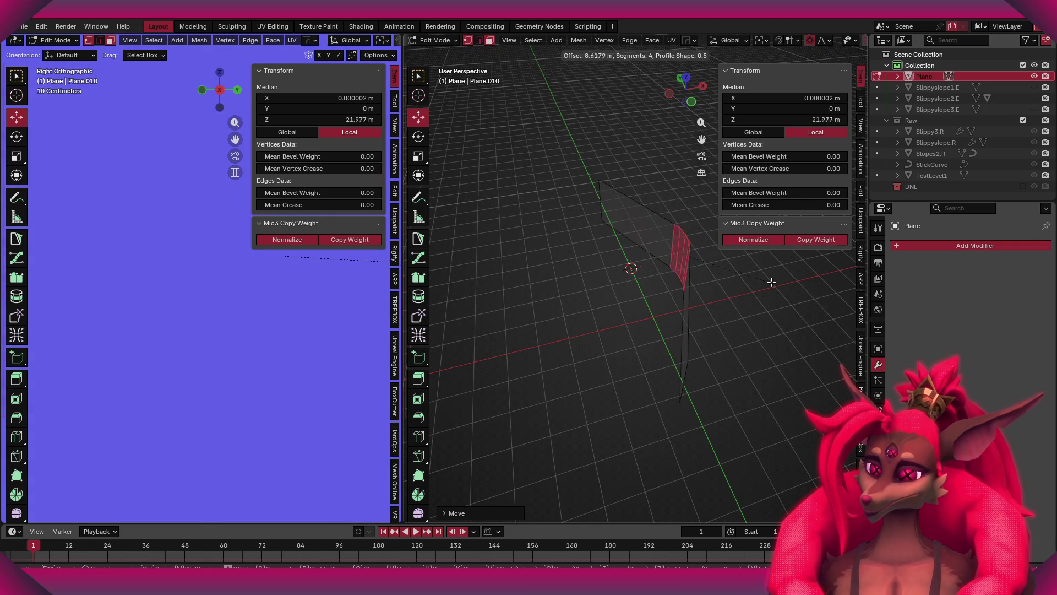
pyautogui.click(821, 243)
pyautogui.moveTo(816, 251); pyautogui.dragTo(622, 270, button='middle')
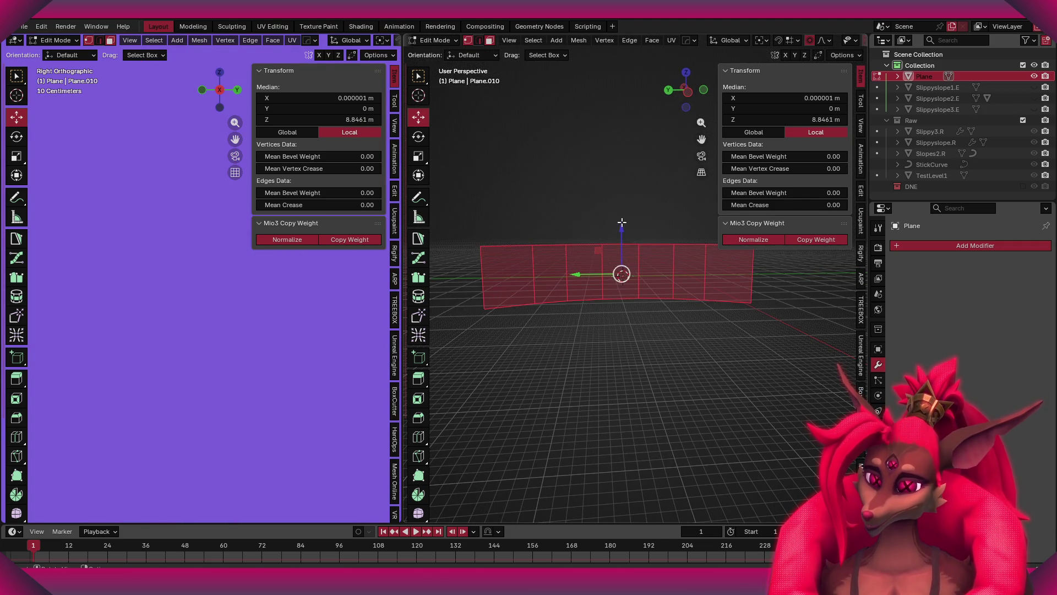
# - Stretch the wall taller on Z, shift it along X, and check it from side views
pyautogui.press('s')
pyautogui.press('z')
pyautogui.click(619, 158)
pyautogui.press('g')
pyautogui.press('x')
pyautogui.click(730, 97)
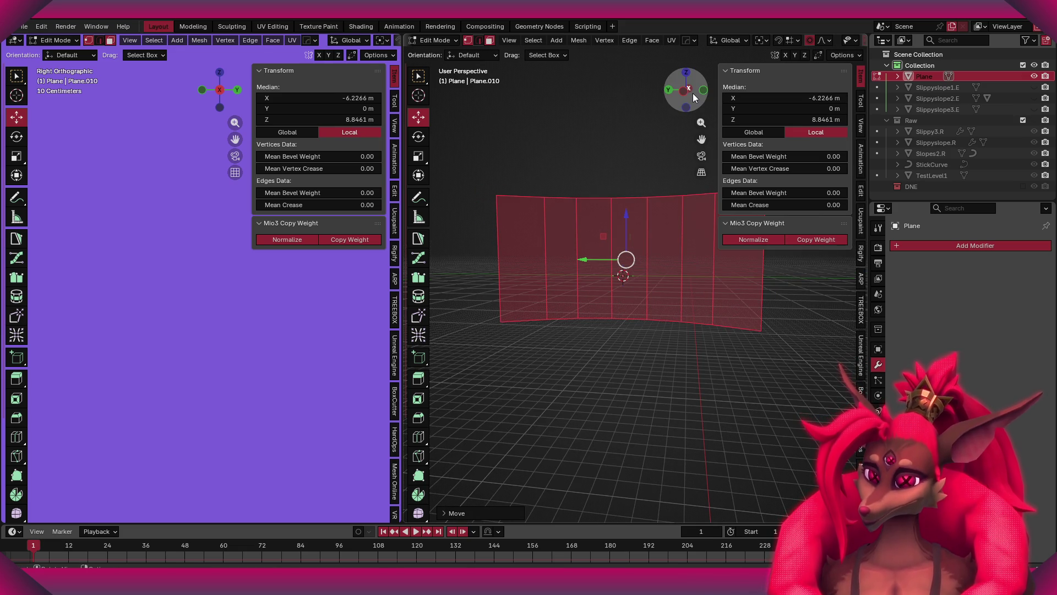
pyautogui.click(685, 90)
pyautogui.click(705, 90)
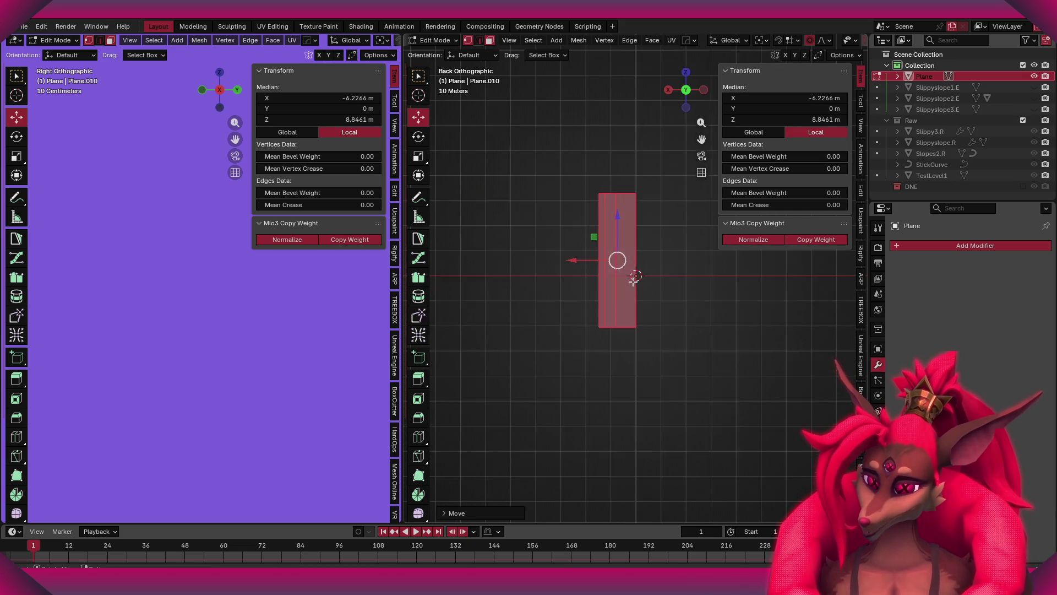
pyautogui.click(705, 89)
pyautogui.hotkey('alt', 'a')
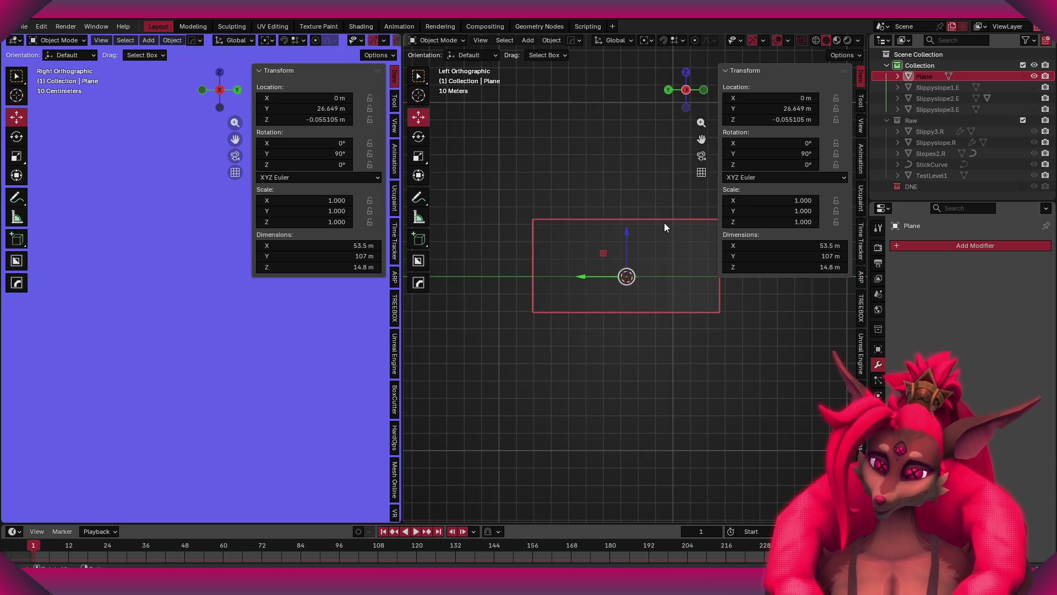
# - Unwrap the wall's UVs Angle Based and show the layout in the UV Editor
pyautogui.press('a')
pyautogui.press('u')
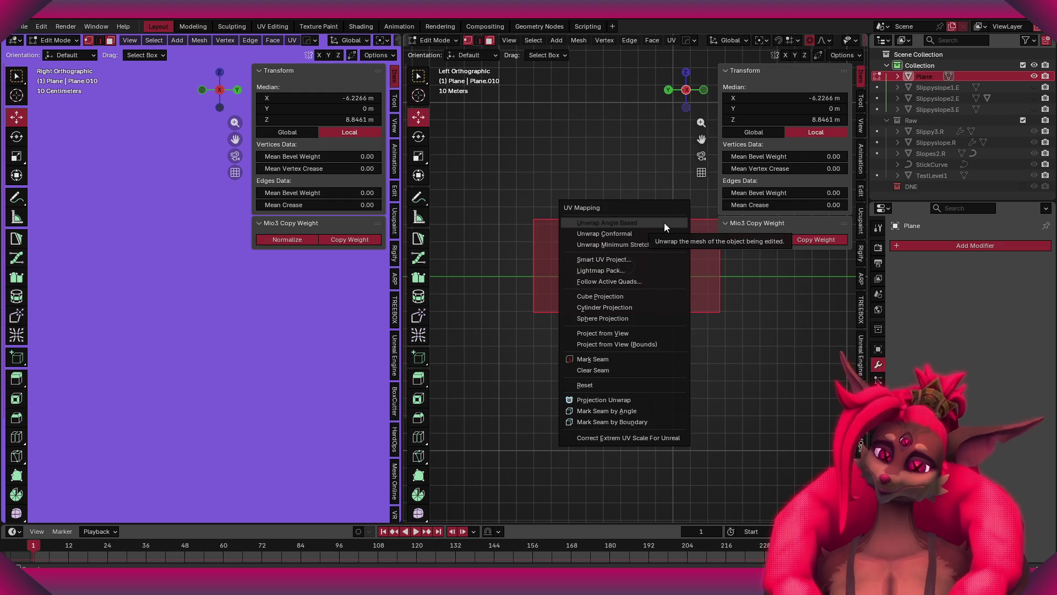
pyautogui.click(664, 223)
pyautogui.scroll(-10, 254, 288)
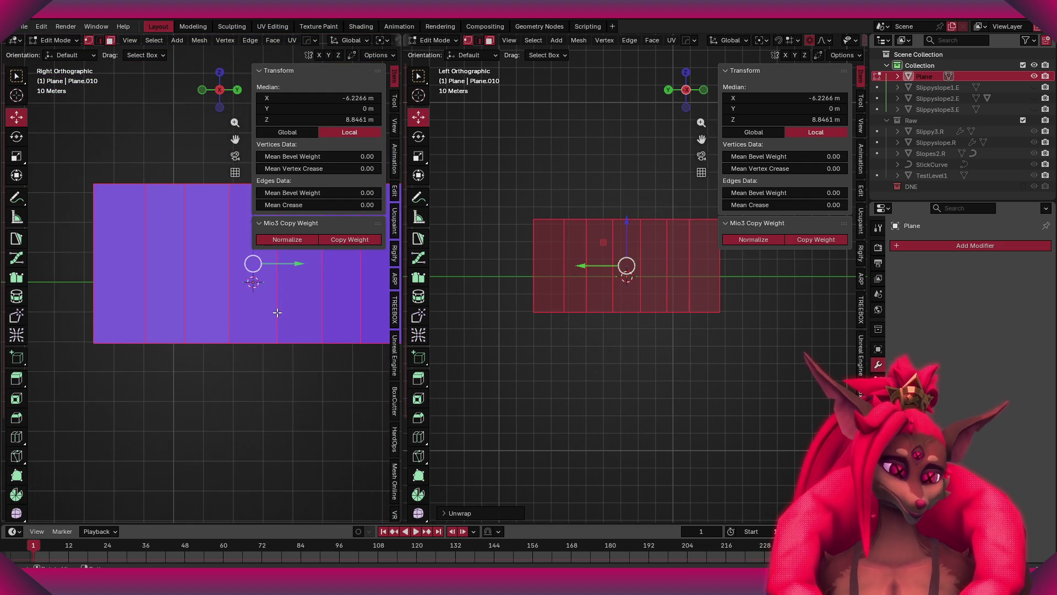
pyautogui.scroll(-5, 273, 311)
pyautogui.click(273, 27)
pyautogui.scroll(3, 121, 348)
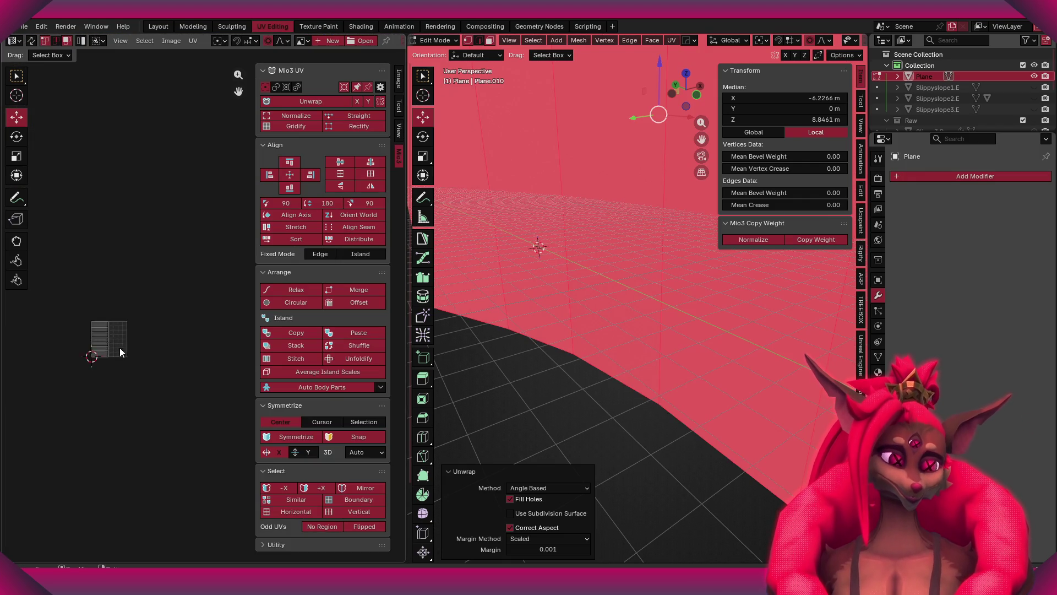
pyautogui.moveTo(133, 341)
pyautogui.mouseDown(button='middle')
pyautogui.moveTo(212, 302)
pyautogui.moveTo(194, 298)
pyautogui.mouseUp(button='middle')
pyautogui.press('a')
pyautogui.scroll(-10, 573, 328)
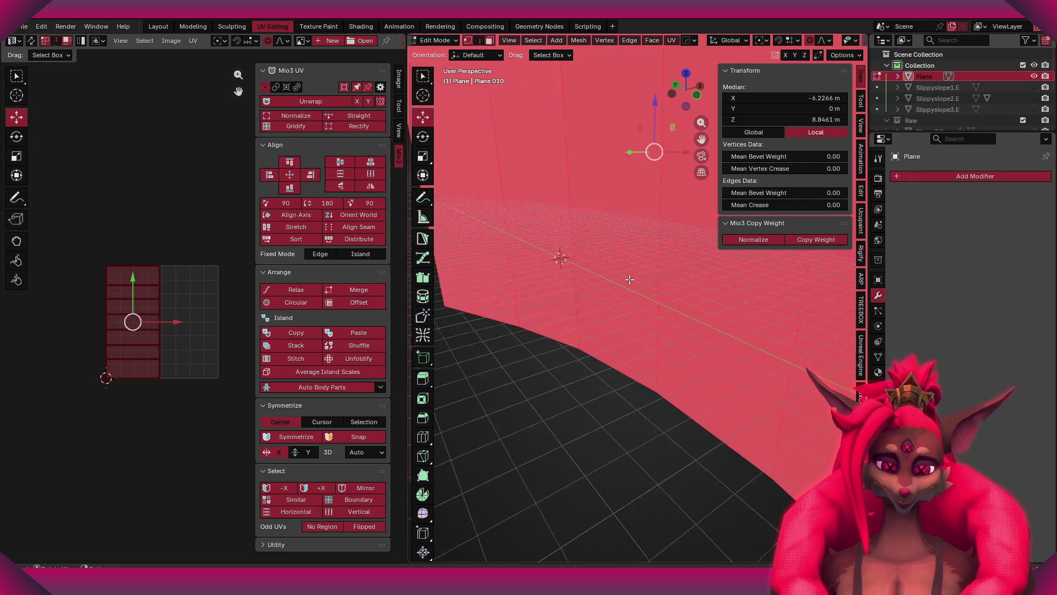
# - Flip the curved wall's normals so it faces the other way
pyautogui.moveTo(545, 325); pyautogui.dragTo(695, 314, button='middle')
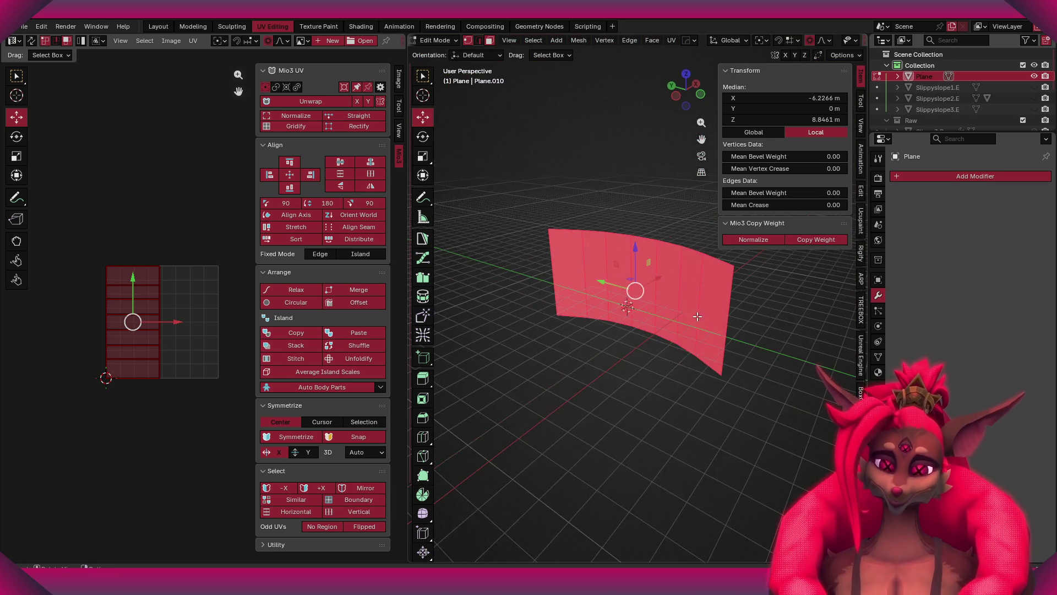
pyautogui.press('Tab')
pyautogui.press('Tab')
pyautogui.hotkey('alt', 'n')
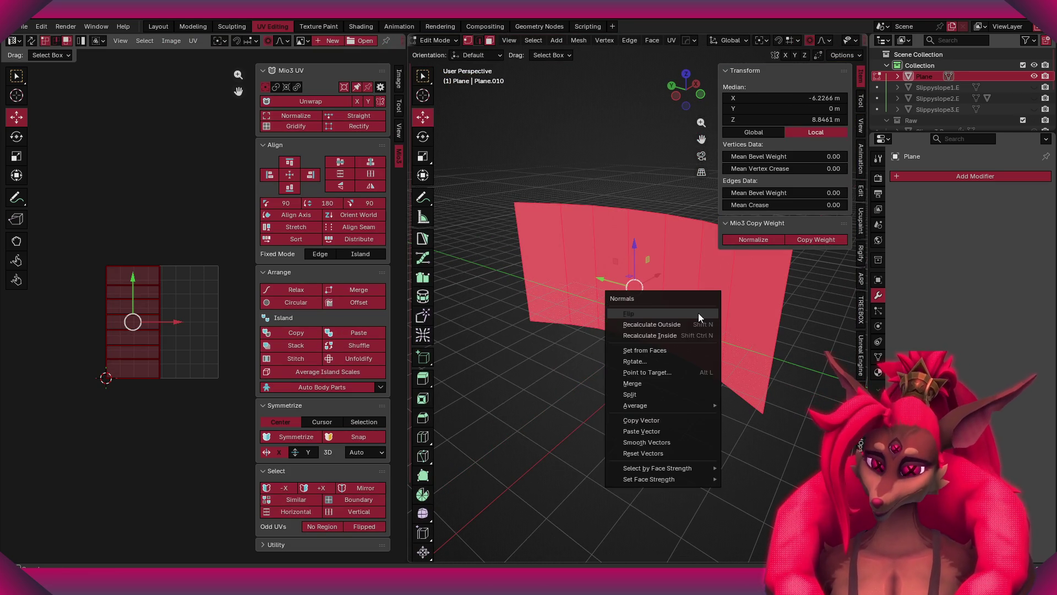
pyautogui.click(698, 313)
pyautogui.press('Tab')
pyautogui.press('Tab')
# - Apply smooth shading to the wall using the F3 'shade smooth' command
pyautogui.moveTo(650, 327); pyautogui.dragTo(637, 271, button='middle')
pyautogui.press('F3')
pyautogui.write('shade smooth')
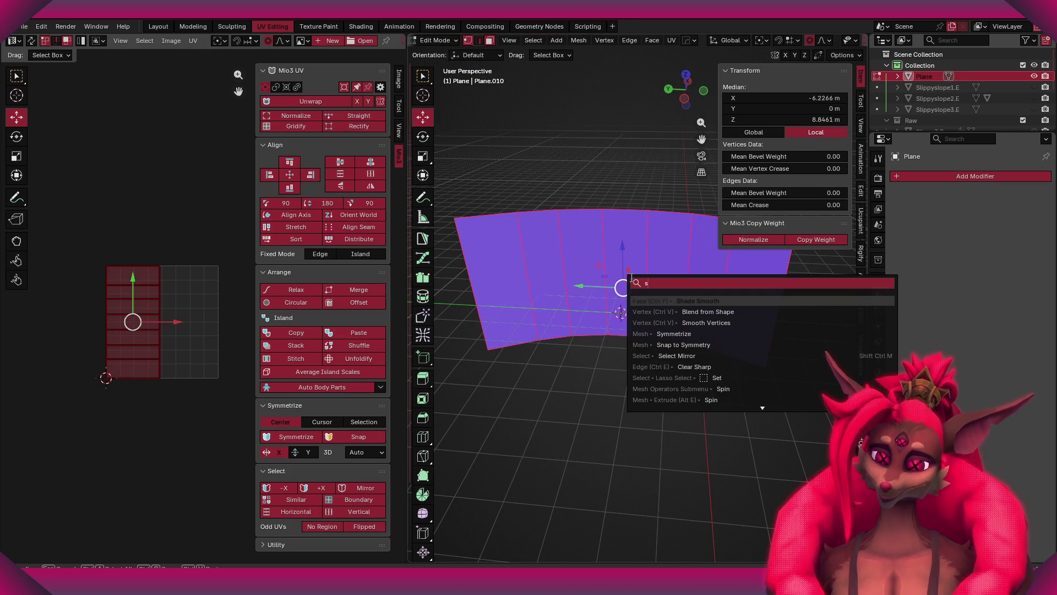
pyautogui.press('Return')
pyautogui.press('Tab')
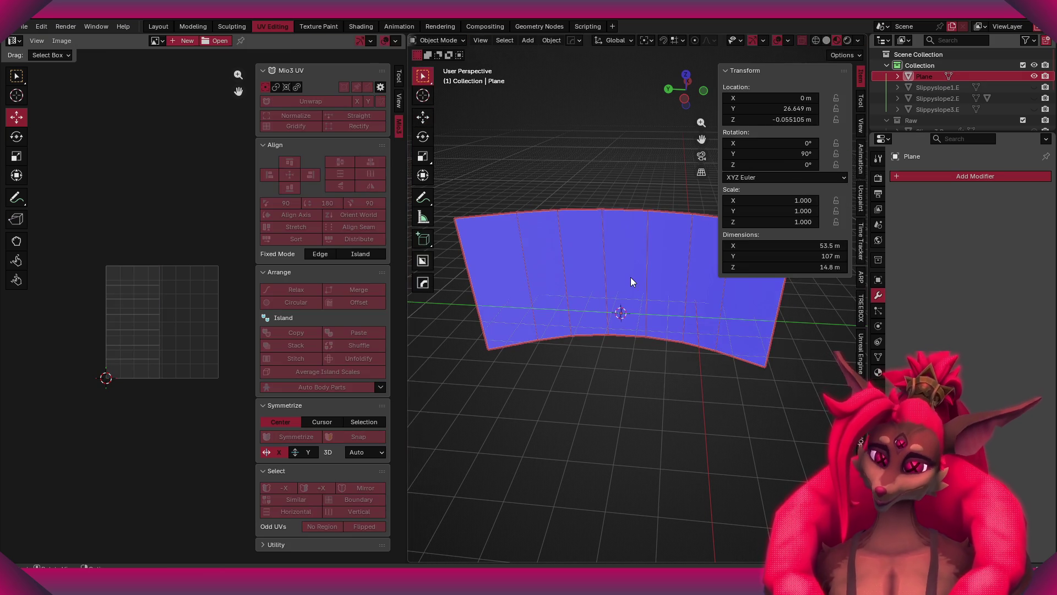
# - Set the wall's origin to the 3D cursor via the F3 'origin' search
pyautogui.press('Tab')
pyautogui.moveTo(621, 286); pyautogui.dragTo(618, 283, button='middle')
pyautogui.click(757, 316)
pyautogui.moveTo(758, 316); pyautogui.dragTo(644, 302, button='middle')
pyautogui.press('a')
pyautogui.press('Tab')
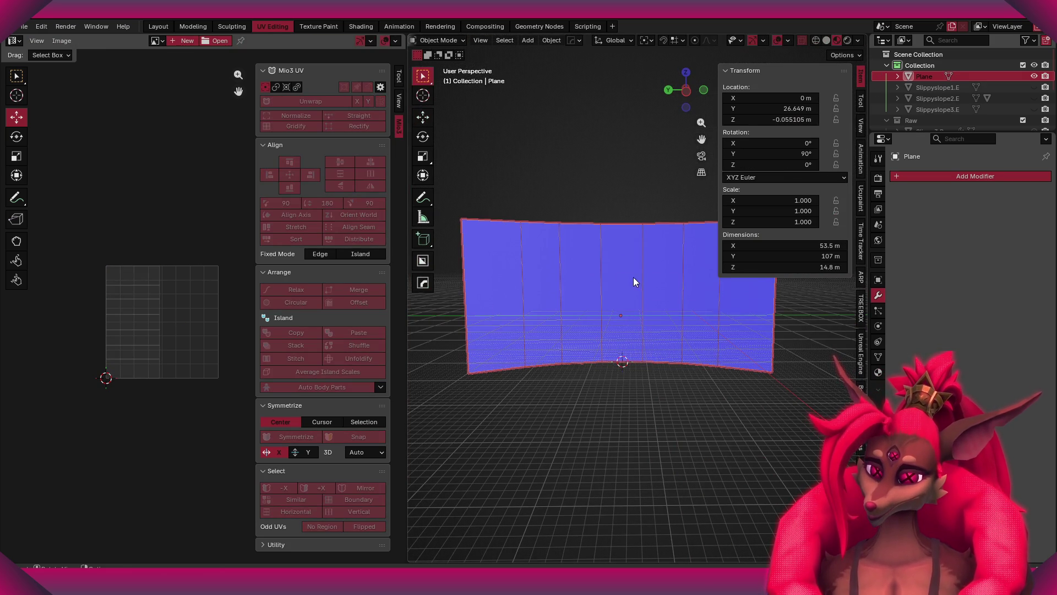
pyautogui.press('F3')
pyautogui.write('origin')
pyautogui.press('Return')
pyautogui.moveTo(644, 303); pyautogui.dragTo(600, 334, button='middle')
pyautogui.click(607, 278)
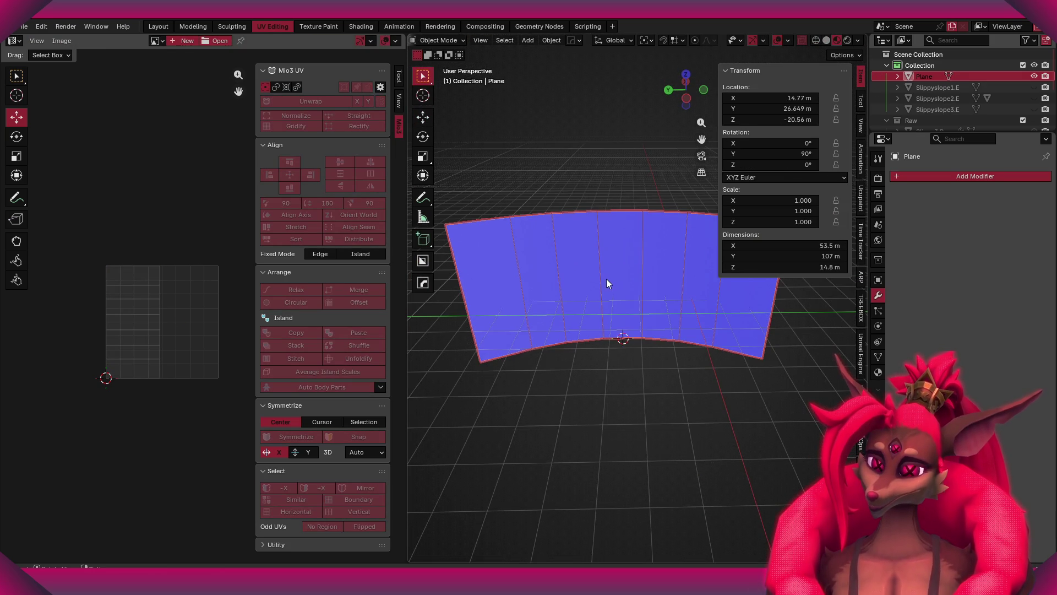
pyautogui.moveTo(633, 295)
pyautogui.mouseDown(button='middle')
pyautogui.moveTo(633, 321)
pyautogui.moveTo(586, 342)
pyautogui.moveTo(701, 314)
pyautogui.moveTo(705, 280)
pyautogui.mouseUp(button='middle')
pyautogui.scroll(5, 584, 277)
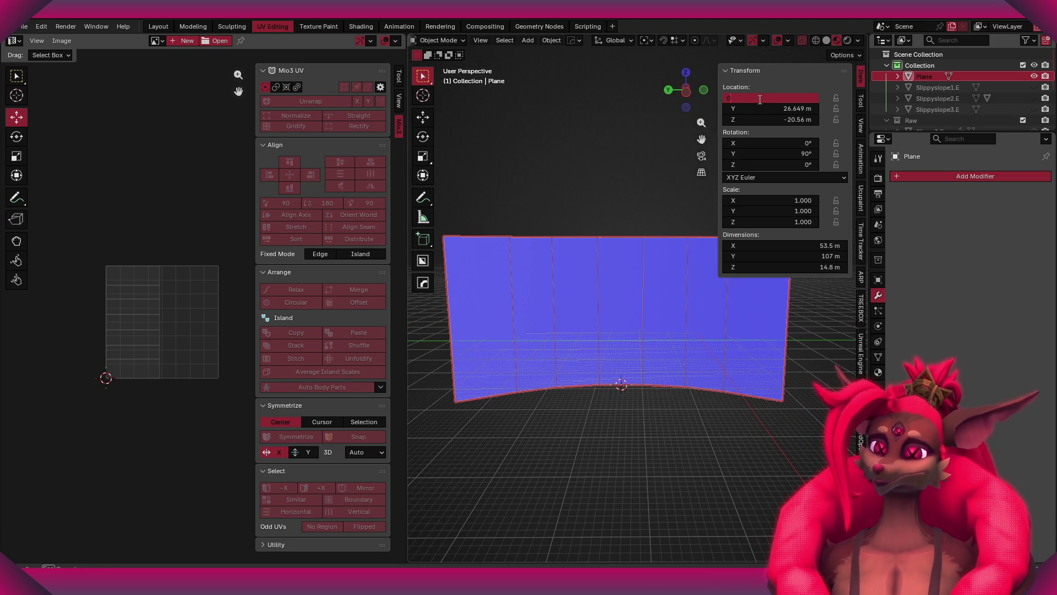
# - Enter 0 for the wall's X, Y and Z location and inspect it from several angles
pyautogui.press('Tab')
pyautogui.write('0')
pyautogui.press('Tab')
pyautogui.write('0')
pyautogui.press('Return')
pyautogui.scroll(-2, 627, 206)
pyautogui.moveTo(524, 203)
pyautogui.mouseDown(button='middle')
pyautogui.moveTo(690, 330)
pyautogui.moveTo(672, 289)
pyautogui.mouseUp(button='middle')
pyautogui.scroll(4, 647, 326)
pyautogui.moveTo(648, 330)
pyautogui.mouseDown(button='middle')
pyautogui.moveTo(645, 309)
pyautogui.moveTo(569, 336)
pyautogui.moveTo(677, 314)
pyautogui.moveTo(632, 258)
pyautogui.moveTo(658, 272)
pyautogui.moveTo(623, 260)
pyautogui.moveTo(634, 259)
pyautogui.mouseUp(button='middle')
pyautogui.press('Tab')
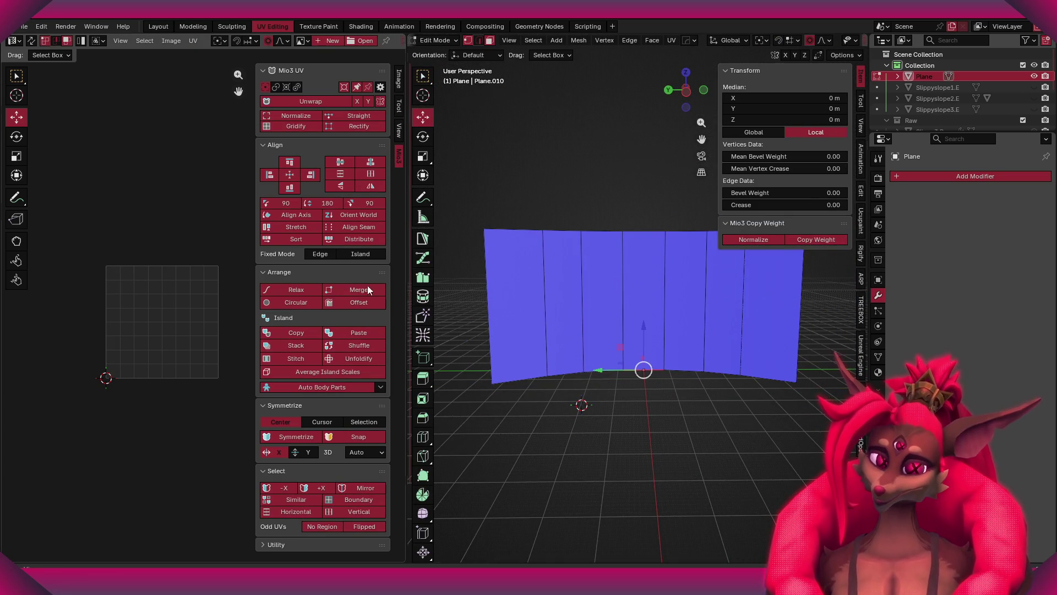
pyautogui.press('Tab')
pyautogui.press('Tab')
pyautogui.press('Tab')
pyautogui.scroll(1, 640, 297)
pyautogui.scroll(-2, 633, 295)
pyautogui.scroll(1, 630, 295)
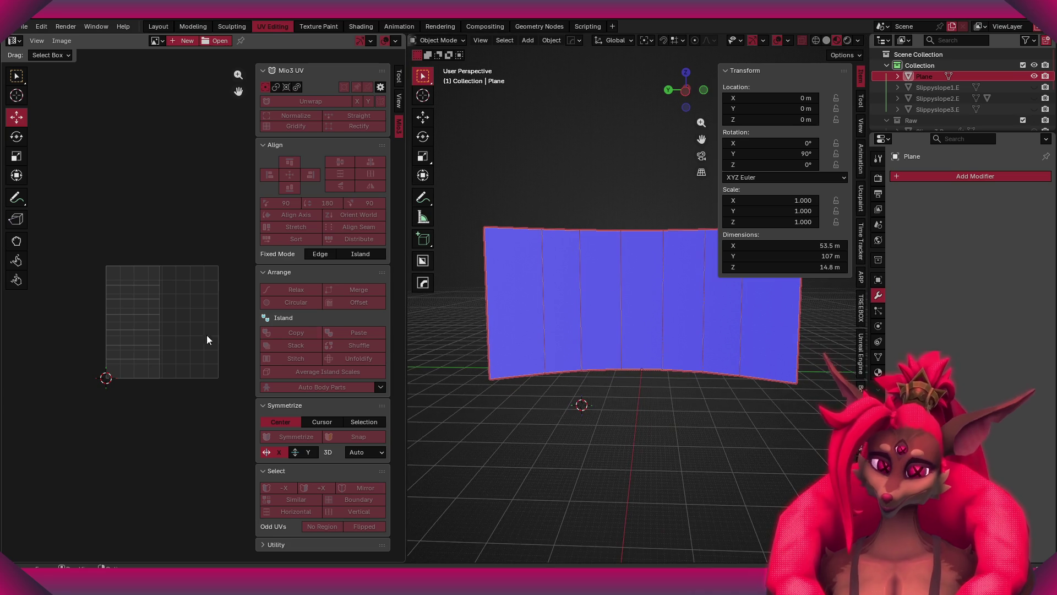
pyautogui.click(162, 40)
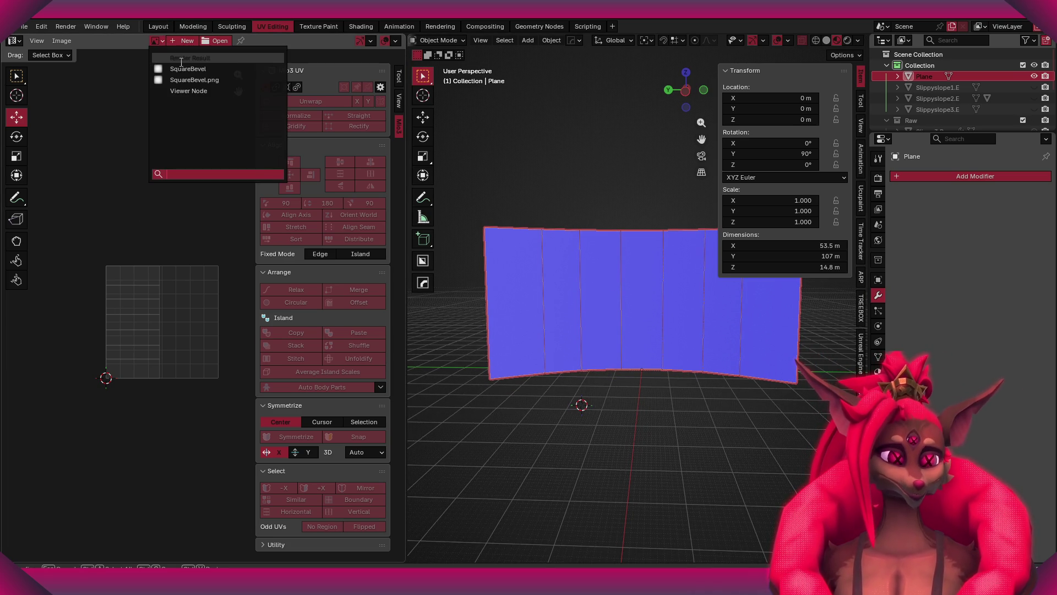
# - Generate a new non-transparent UV Grid image in the image editor
pyautogui.click(181, 41)
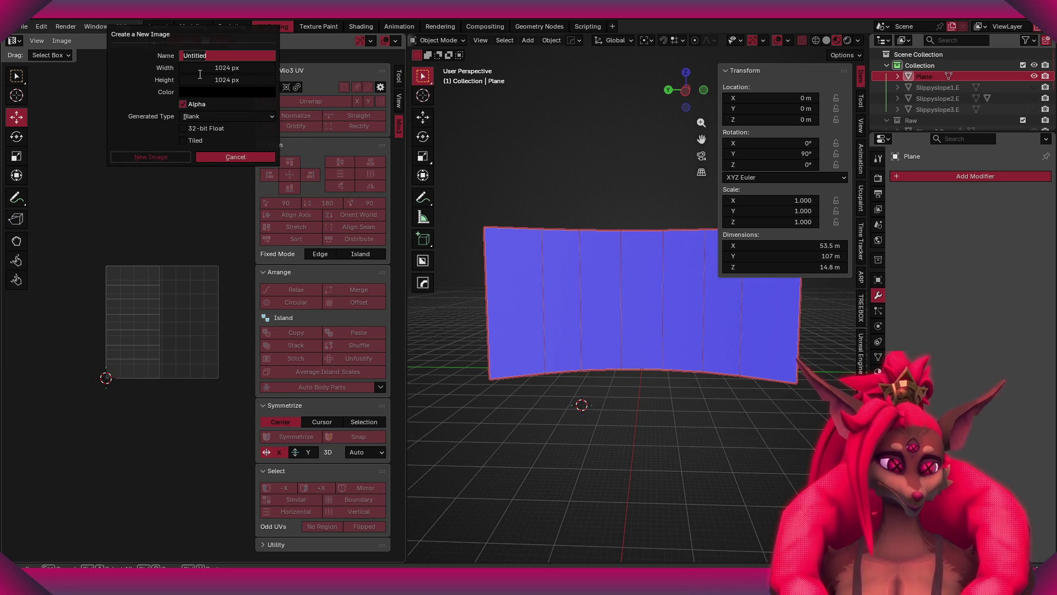
pyautogui.click(133, 75)
pyautogui.click(183, 104)
pyautogui.click(194, 115)
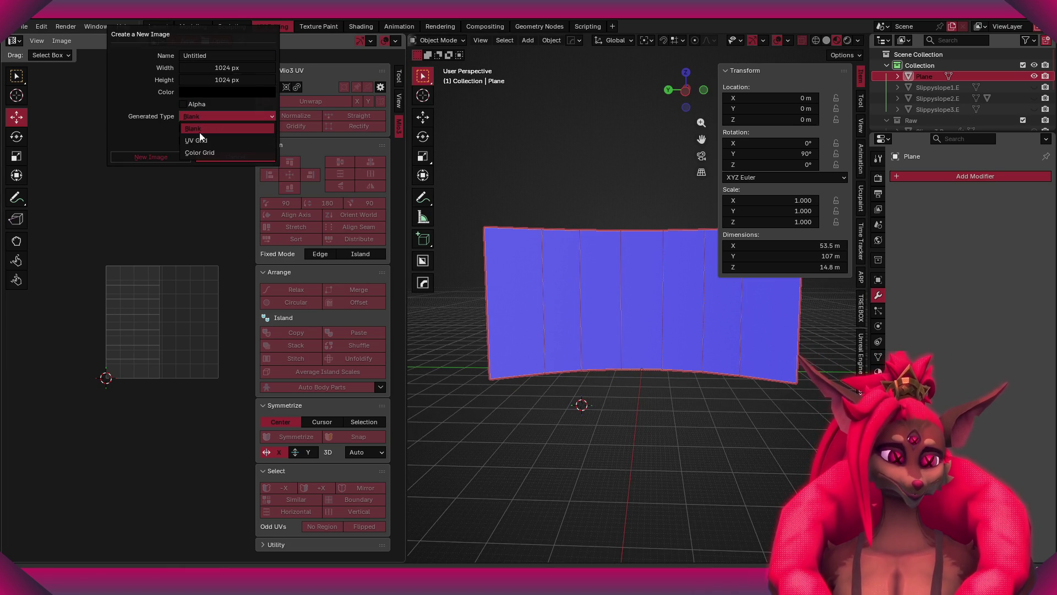
pyautogui.click(198, 140)
pyautogui.click(156, 158)
pyautogui.scroll(-3, 180, 299)
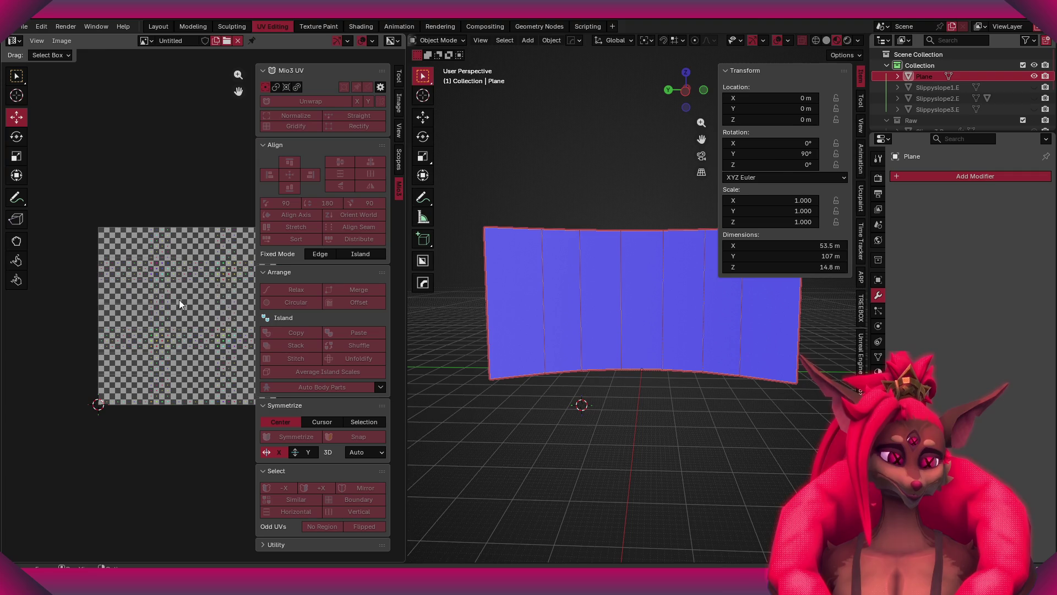
# - Toggle the plane through Edit Mode and change its viewport shading
pyautogui.press('Tab')
pyautogui.scroll(5, 652, 315)
pyautogui.scroll(-5, 818, 44)
pyautogui.click(847, 41)
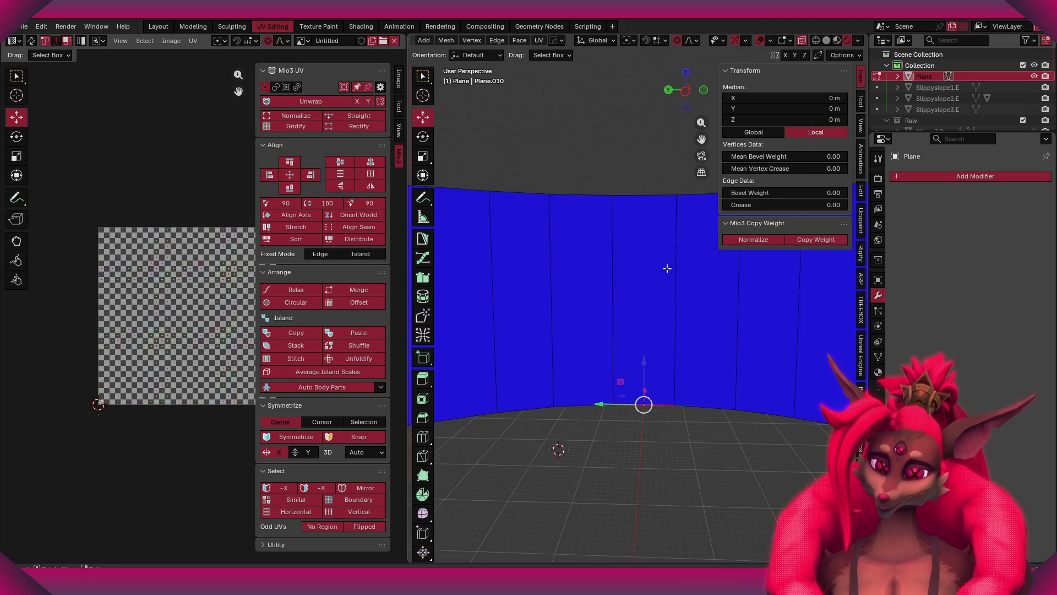
pyautogui.press('Tab')
pyautogui.scroll(-3, 658, 277)
# - Add a new material to the plane with a Checker Texture on Base Color
pyautogui.click(878, 372)
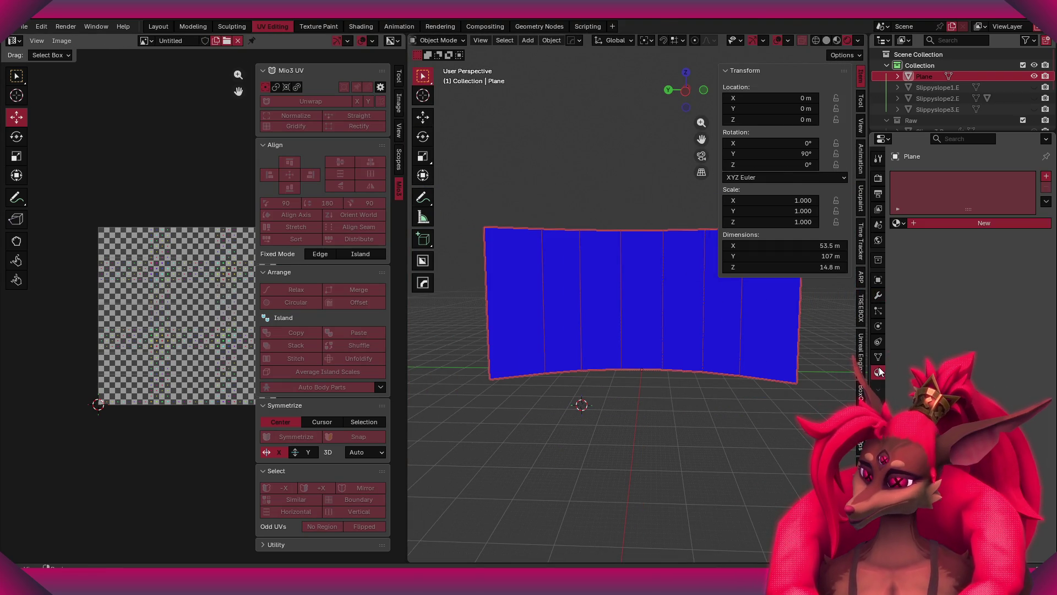
pyautogui.click(899, 223)
pyautogui.click(913, 223)
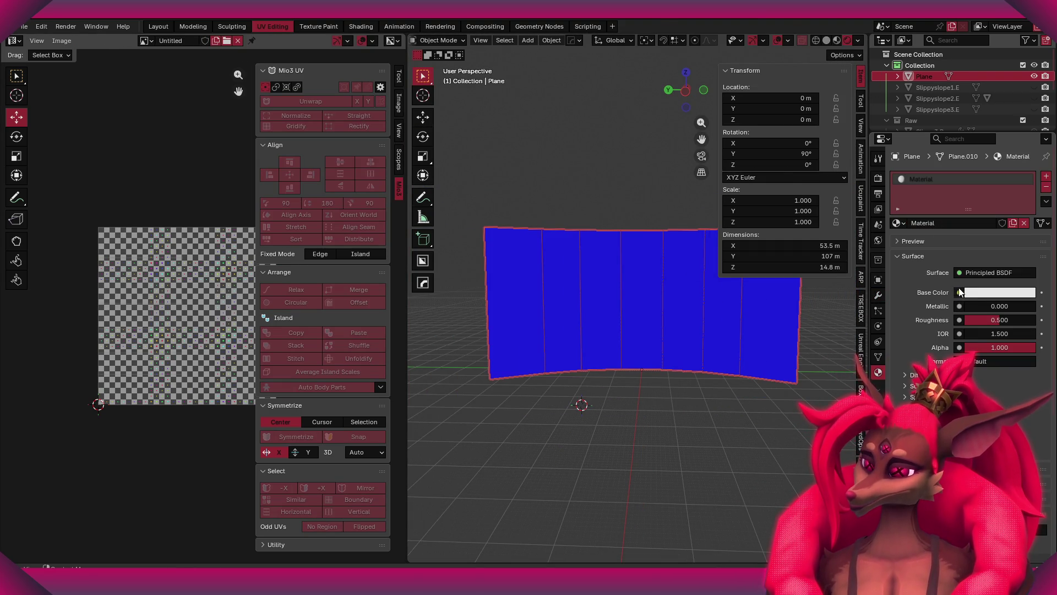
pyautogui.click(959, 293)
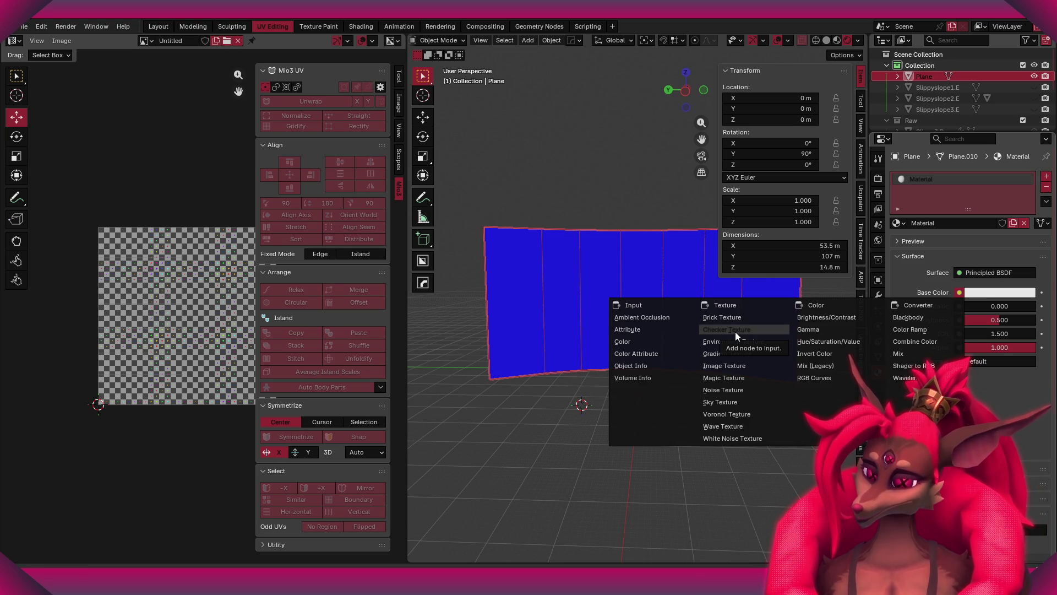
pyautogui.click(735, 331)
pyautogui.scroll(3, 602, 319)
pyautogui.scroll(-5, 604, 329)
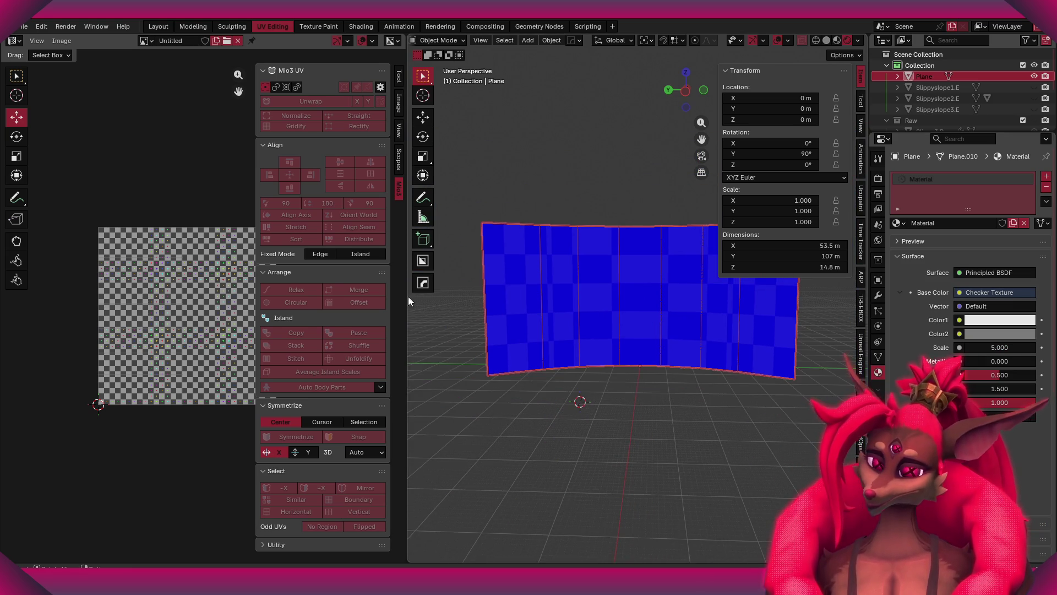
# - Replace Base Color with an Image Texture using a new Color Grid image
pyautogui.click(960, 294)
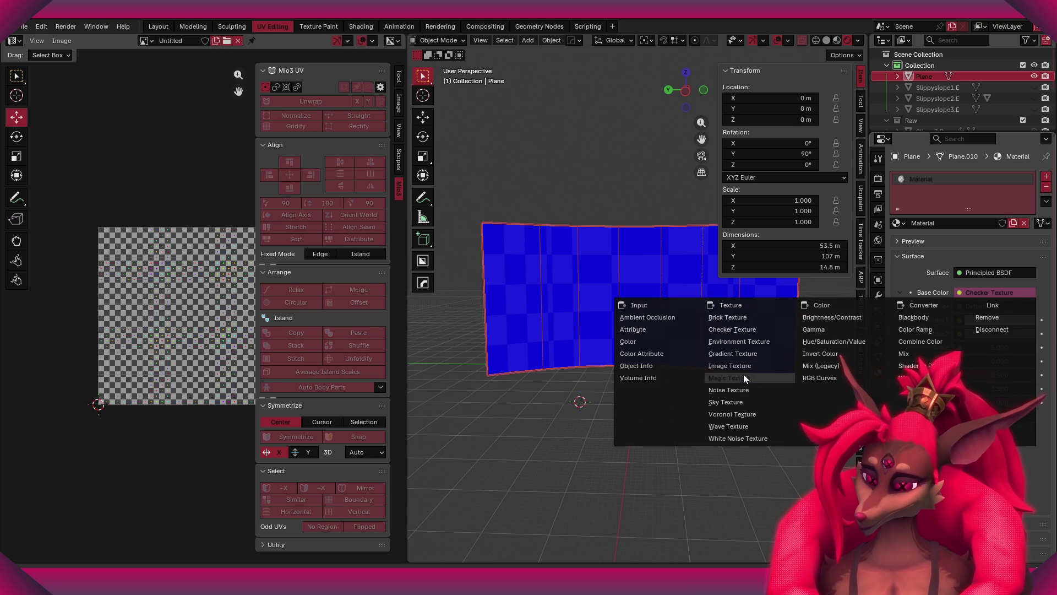
pyautogui.click(738, 367)
pyautogui.click(950, 306)
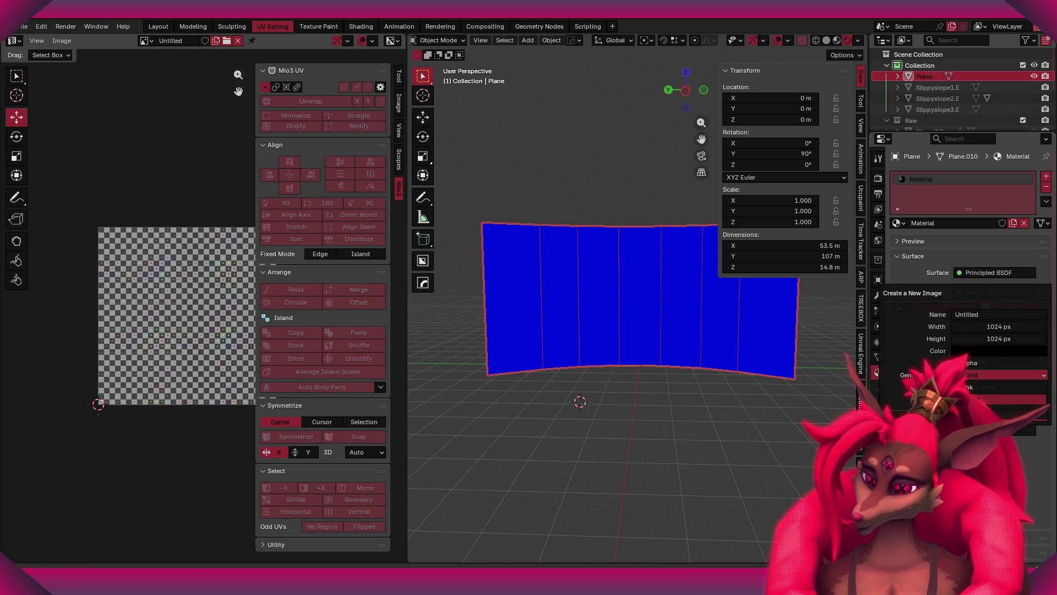
pyautogui.click(1005, 375)
pyautogui.click(1008, 399)
pyautogui.press('Return')
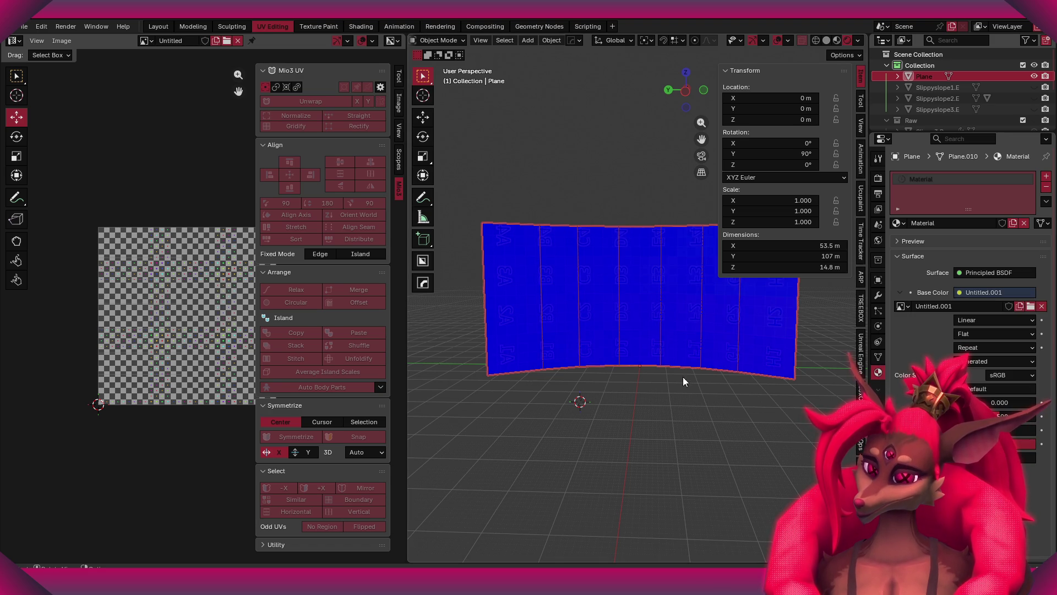
pyautogui.scroll(3, 685, 358)
# - Turn off the Face Orientation overlay to see the textured wall
pyautogui.click(787, 41)
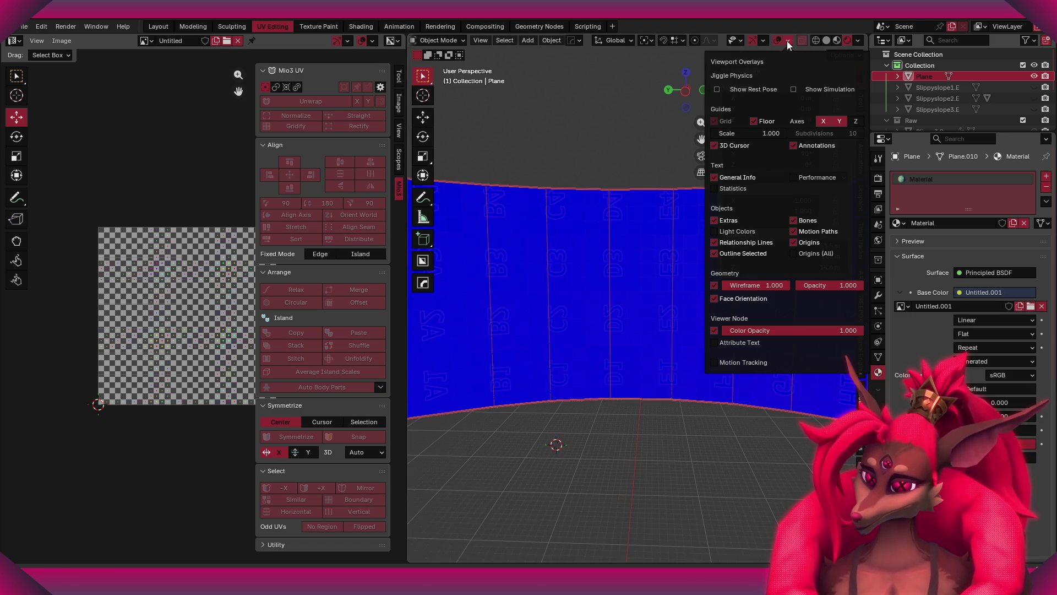
pyautogui.click(716, 298)
pyautogui.press('n')
pyautogui.scroll(-3, 623, 250)
pyautogui.moveTo(622, 250)
pyautogui.mouseDown(button='middle')
pyautogui.moveTo(636, 249)
pyautogui.moveTo(554, 233)
pyautogui.mouseUp(button='middle')
pyautogui.scroll(3, 636, 267)
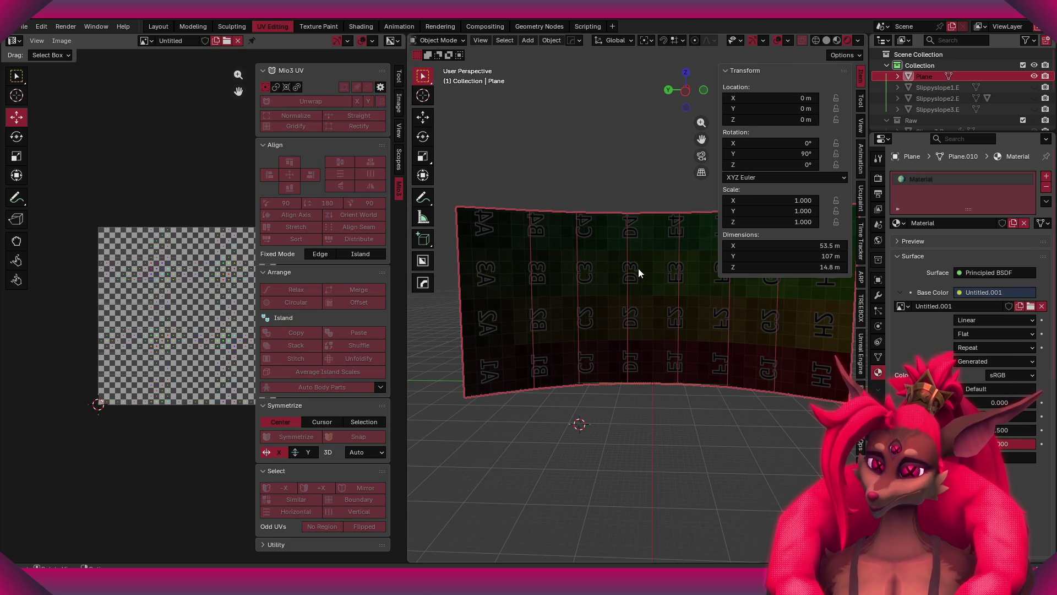
# - Switch to Material Preview shading and remove the UV grid image from the UV editor
pyautogui.click(835, 41)
pyautogui.moveTo(675, 309); pyautogui.dragTo(602, 290, button='middle')
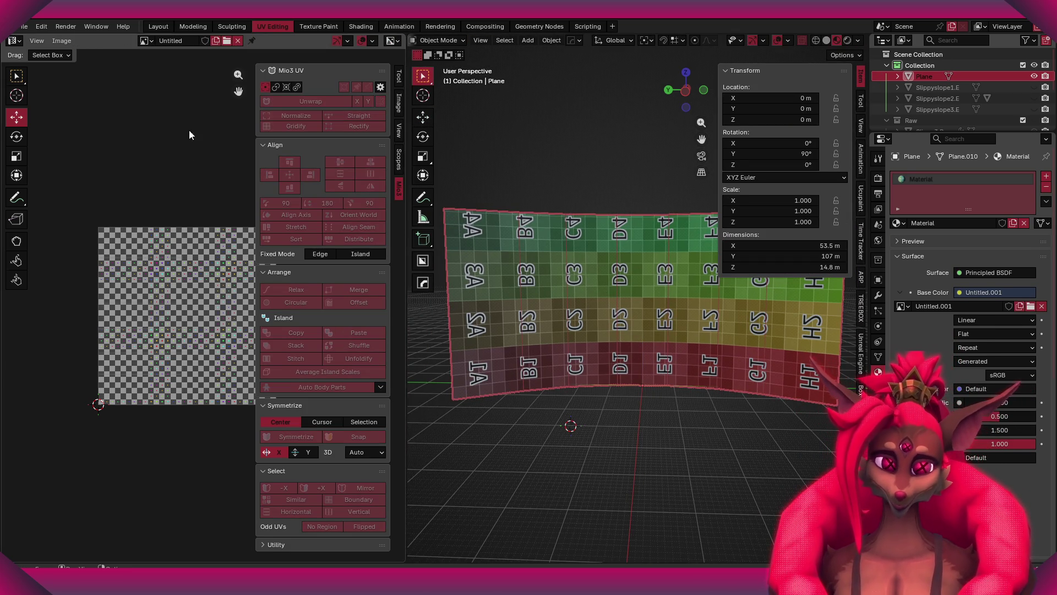
pyautogui.click(238, 40)
pyautogui.scroll(4, 166, 279)
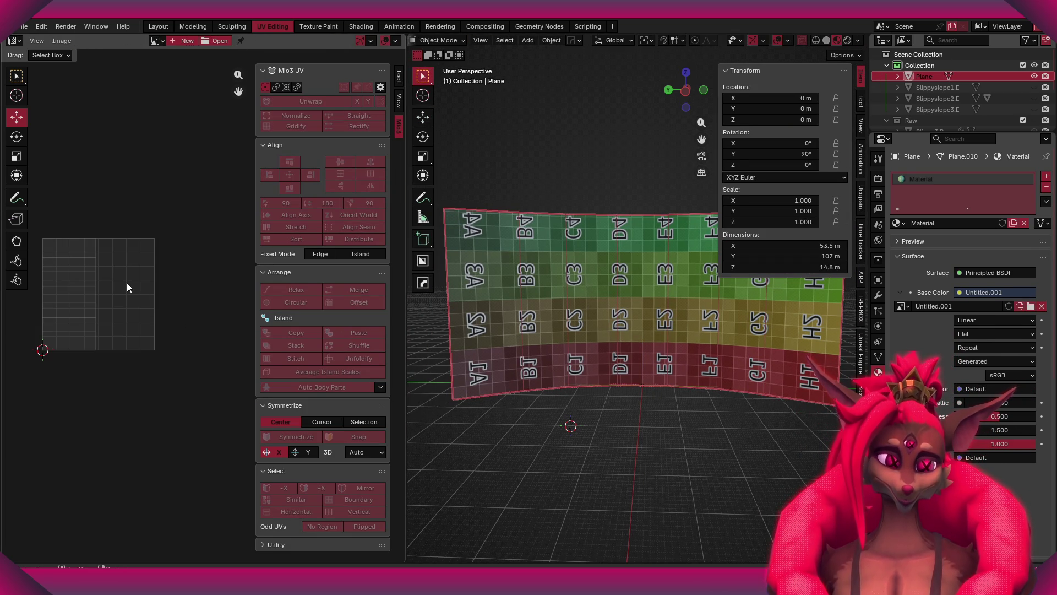
pyautogui.press('Tab')
# - Rotate all UVs by -90 degrees and mirror them with an X scale of -1
pyautogui.press('a')
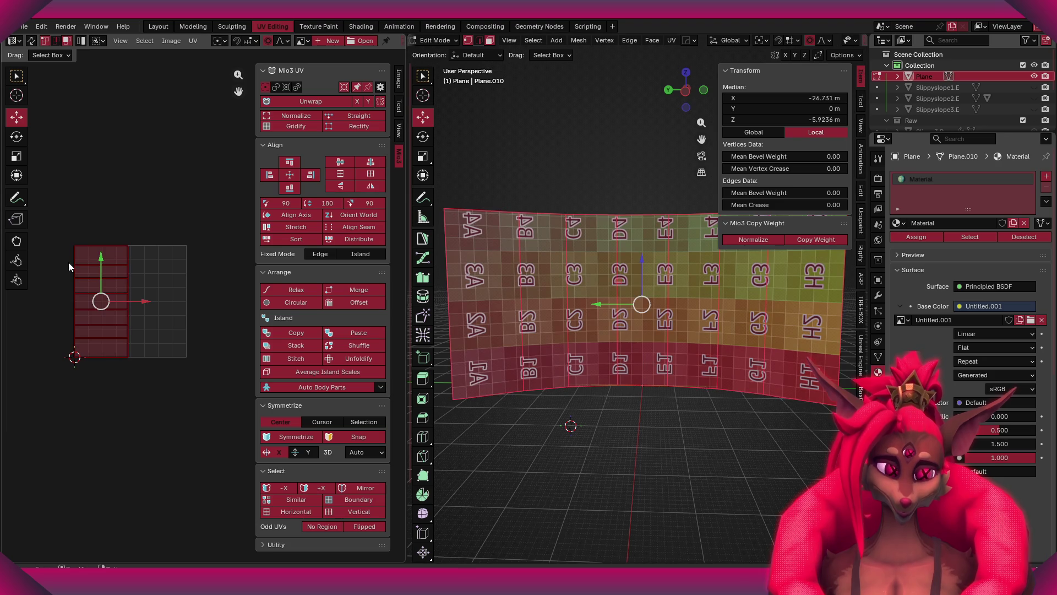
pyautogui.write('r90')
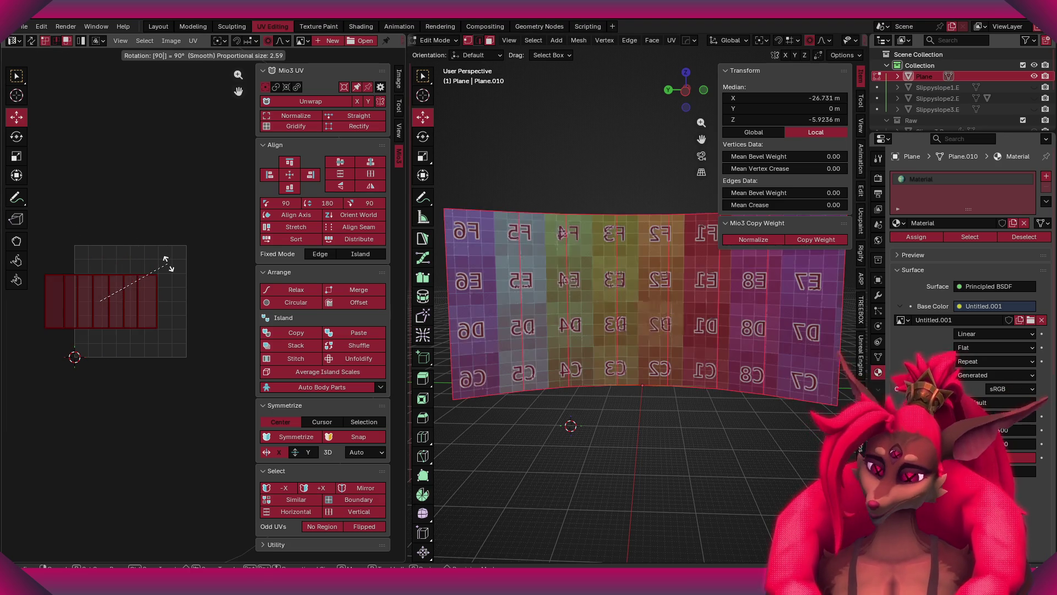
pyautogui.press('-')
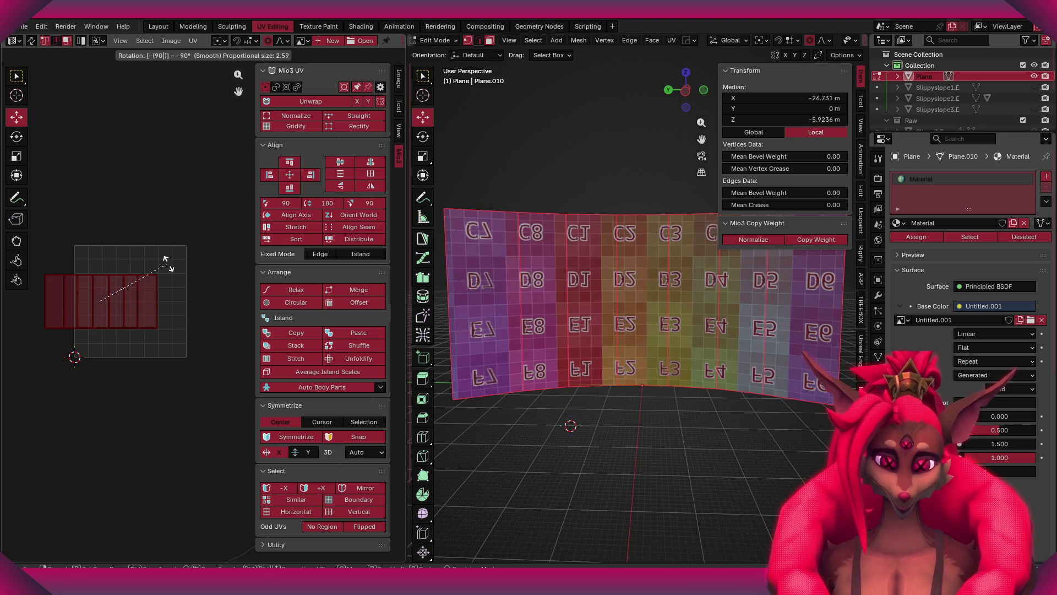
pyautogui.press('Return')
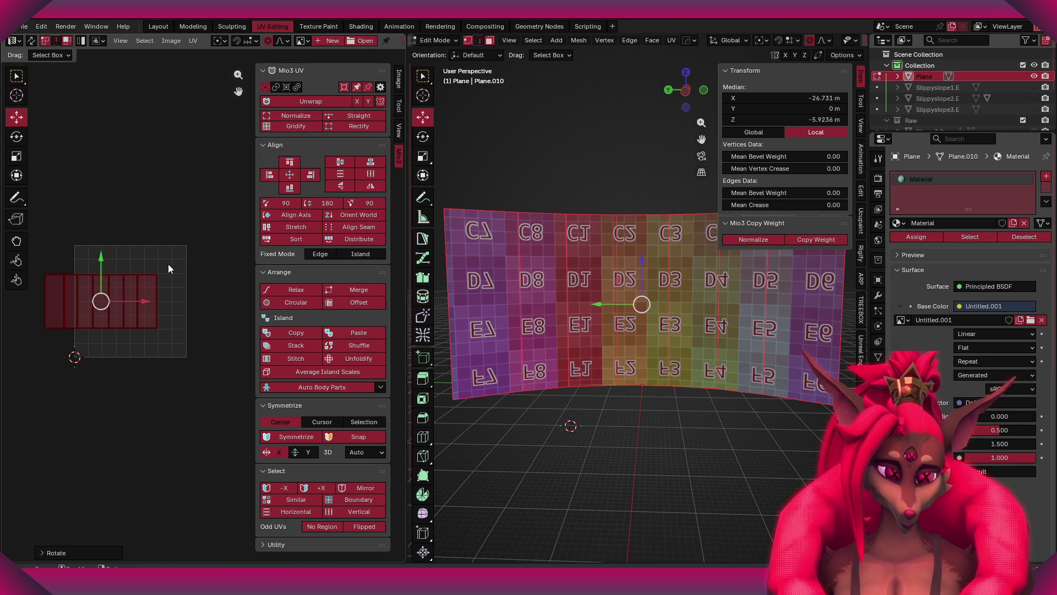
pyautogui.write('sx')
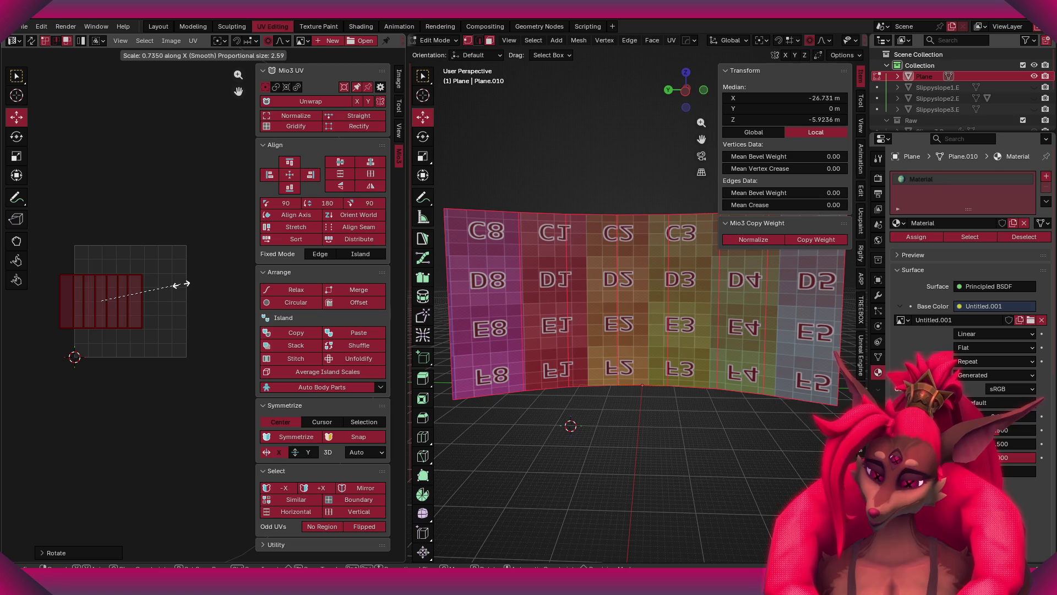
pyautogui.write('-1')
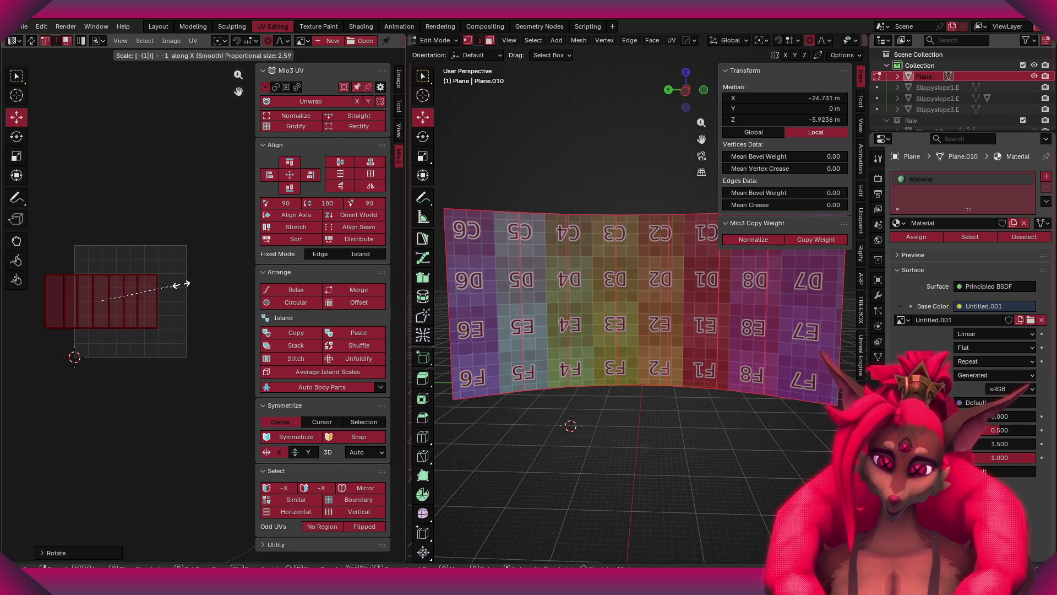
pyautogui.write('yy')
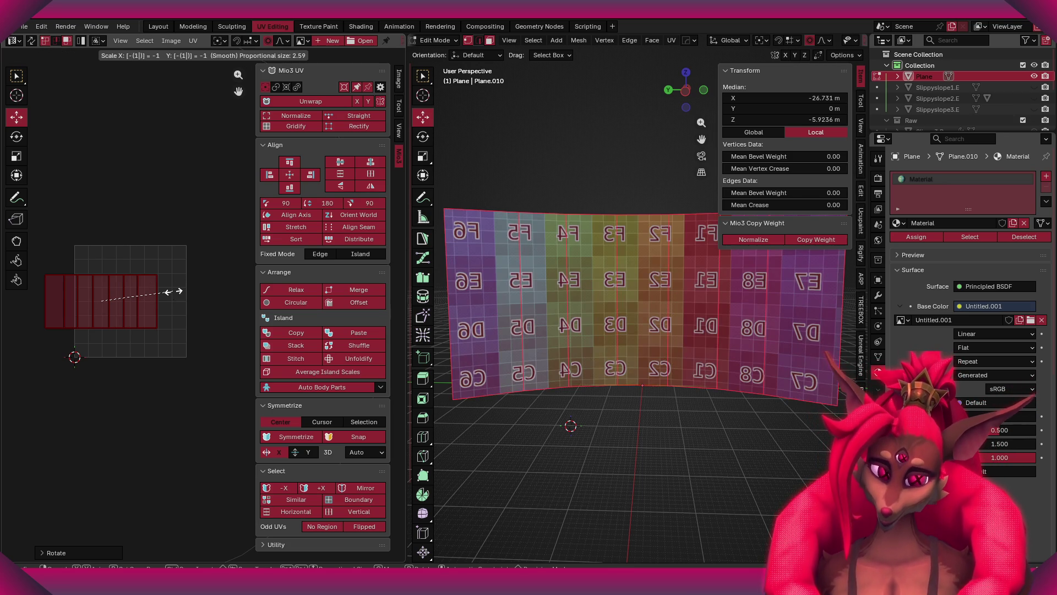
pyautogui.press('BackSpace')
pyautogui.press('BackSpace')
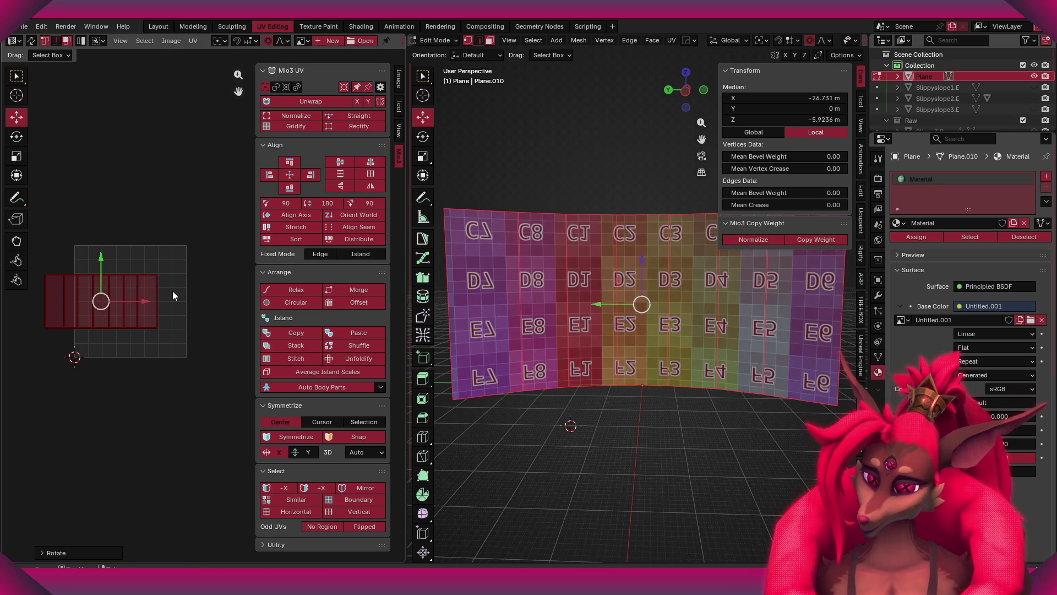
pyautogui.write('-1')
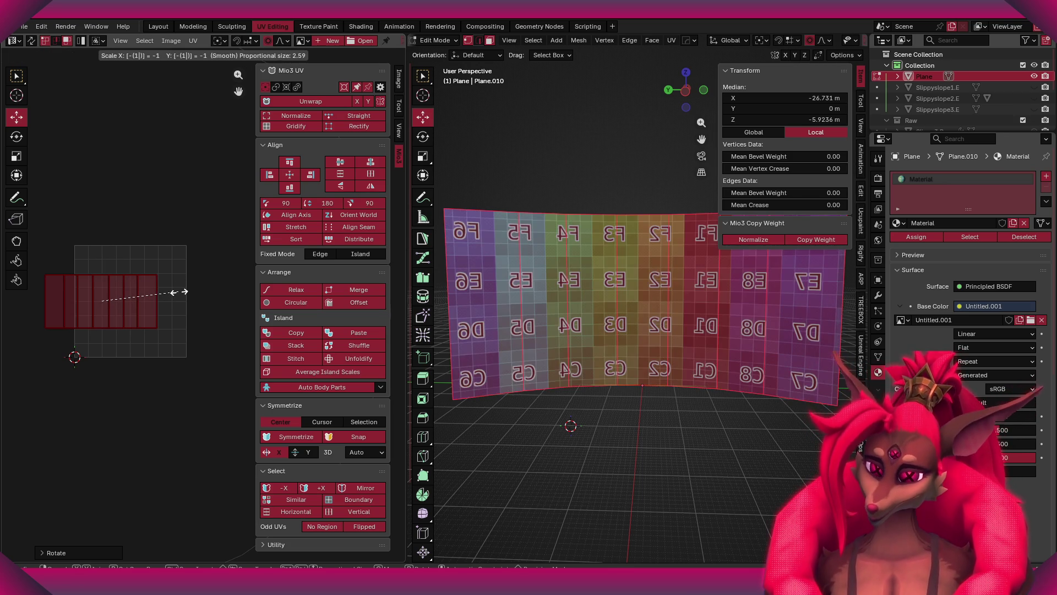
pyautogui.write('x')
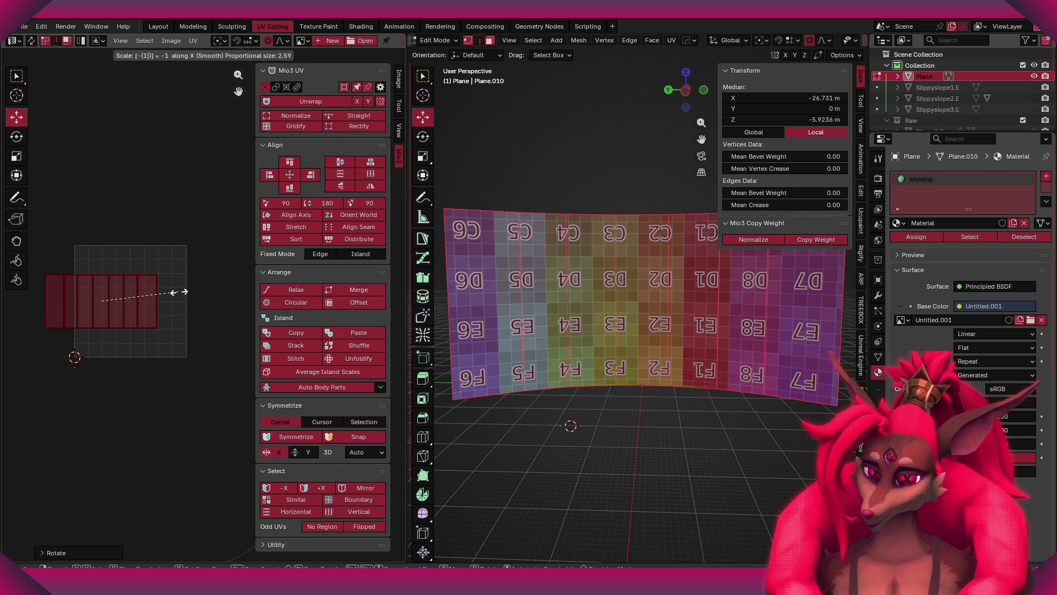
pyautogui.press('Return')
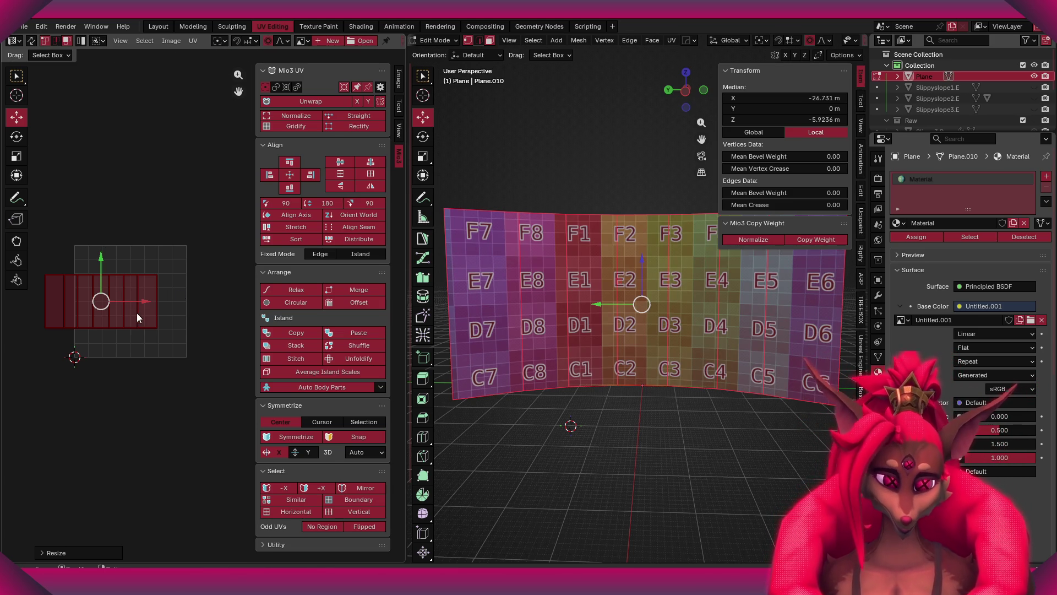
# - Shift the UV island along X and apply Mio3 Stretch to it
pyautogui.press('g')
pyautogui.press('x')
pyautogui.click(154, 279)
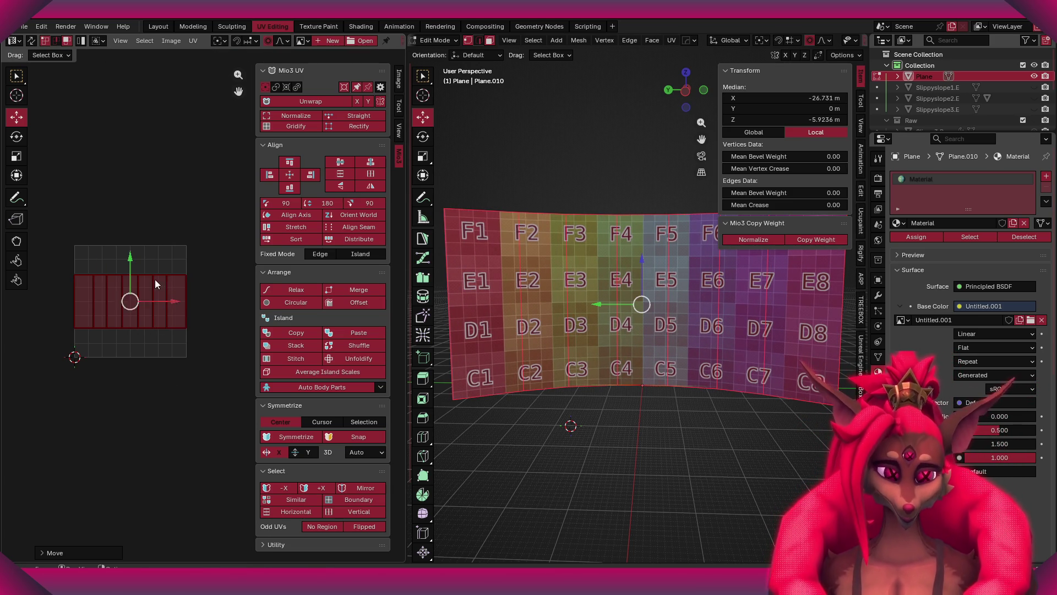
pyautogui.scroll(2, 154, 280)
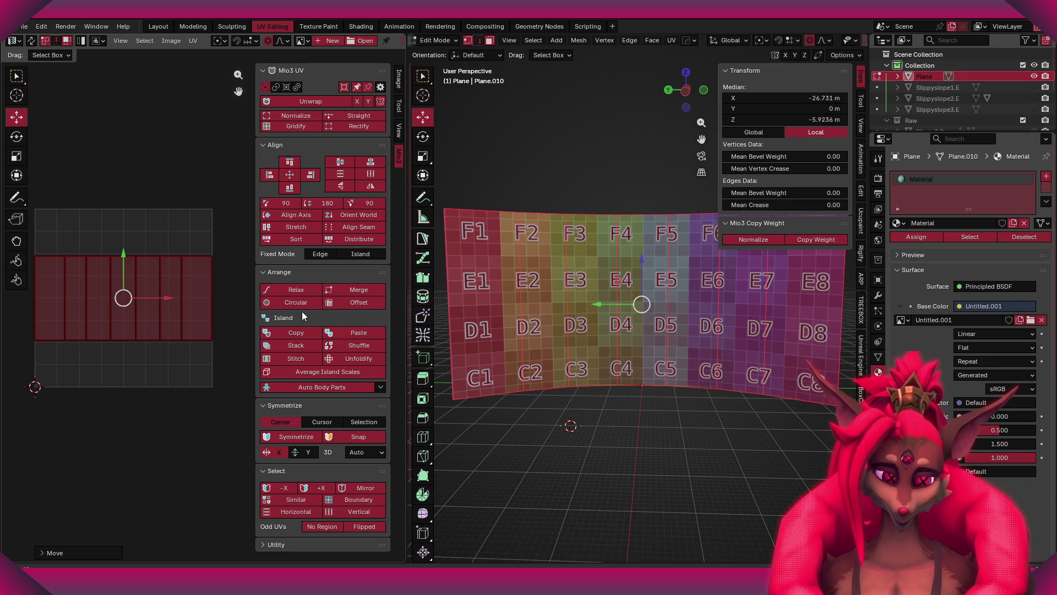
pyautogui.click(354, 243)
pyautogui.click(298, 230)
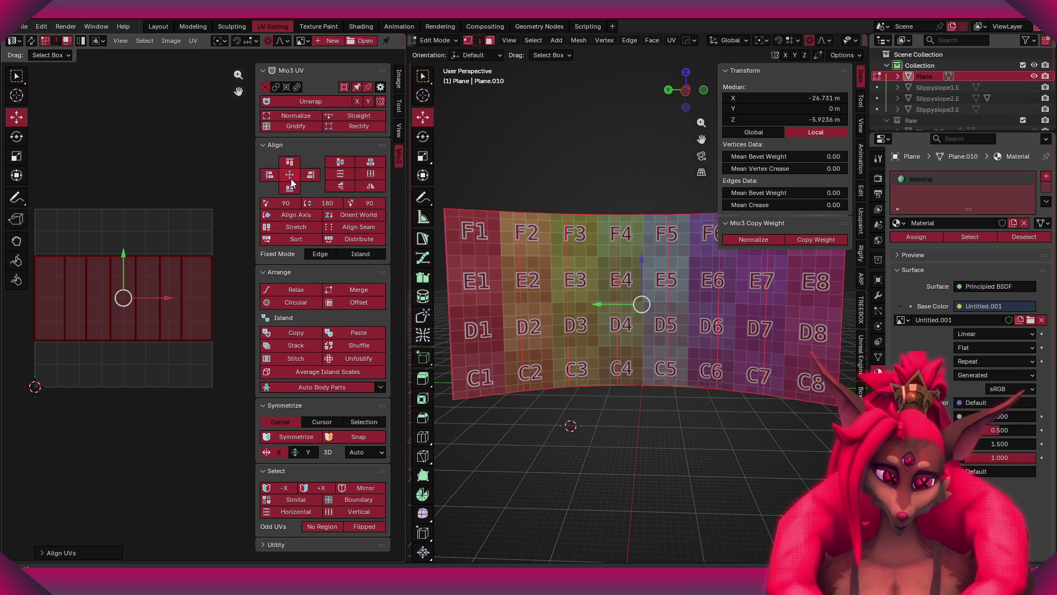
# - Select the UV island's top edge and pull it upward
pyautogui.moveTo(37, 235); pyautogui.dragTo(69, 240, button='middle')
pyautogui.moveTo(58, 243); pyautogui.dragTo(246, 274)
pyautogui.moveTo(246, 274); pyautogui.dragTo(211, 279, button='middle')
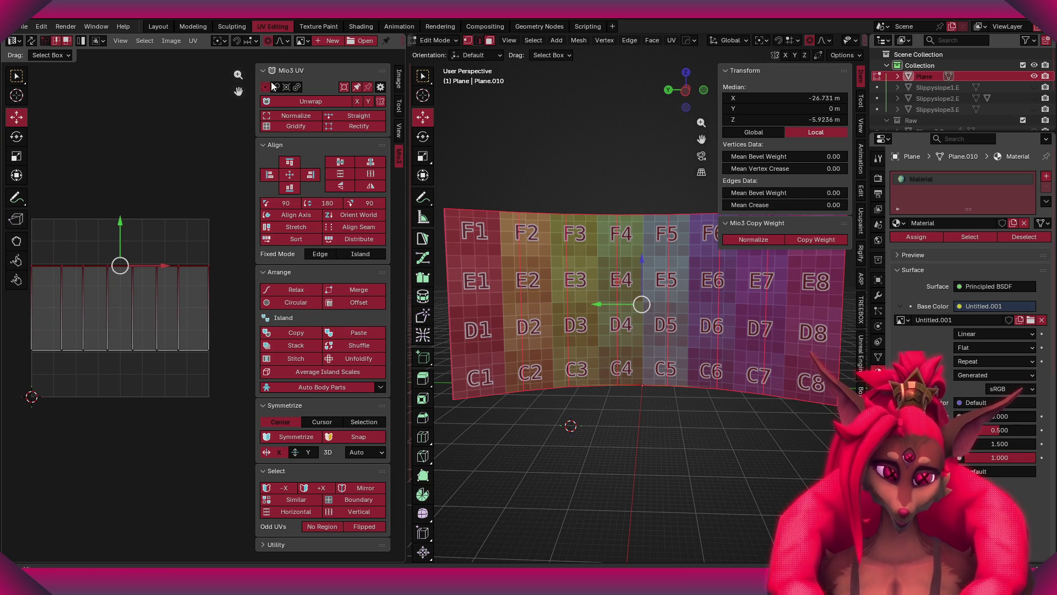
pyautogui.click(226, 40)
pyautogui.click(255, 42)
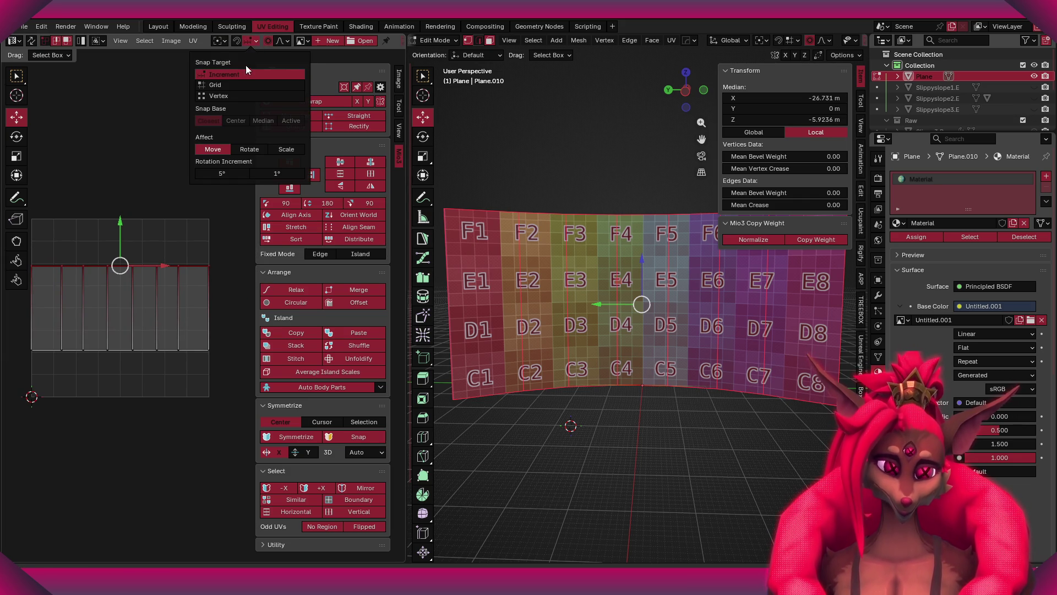
pyautogui.moveTo(124, 230)
pyautogui.mouseDown()
pyautogui.moveTo(127, 219)
pyautogui.moveTo(204, 222)
pyautogui.mouseUp()
pyautogui.click(205, 221)
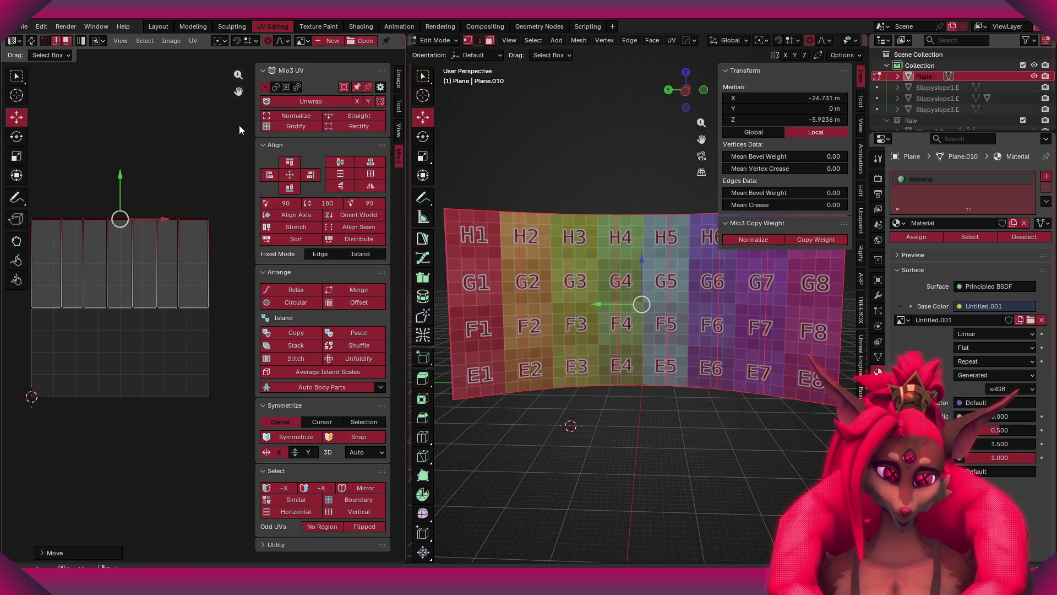
pyautogui.hotkey('ctrl', 'z')
pyautogui.hotkey('ctrl', 'shift', 'z')
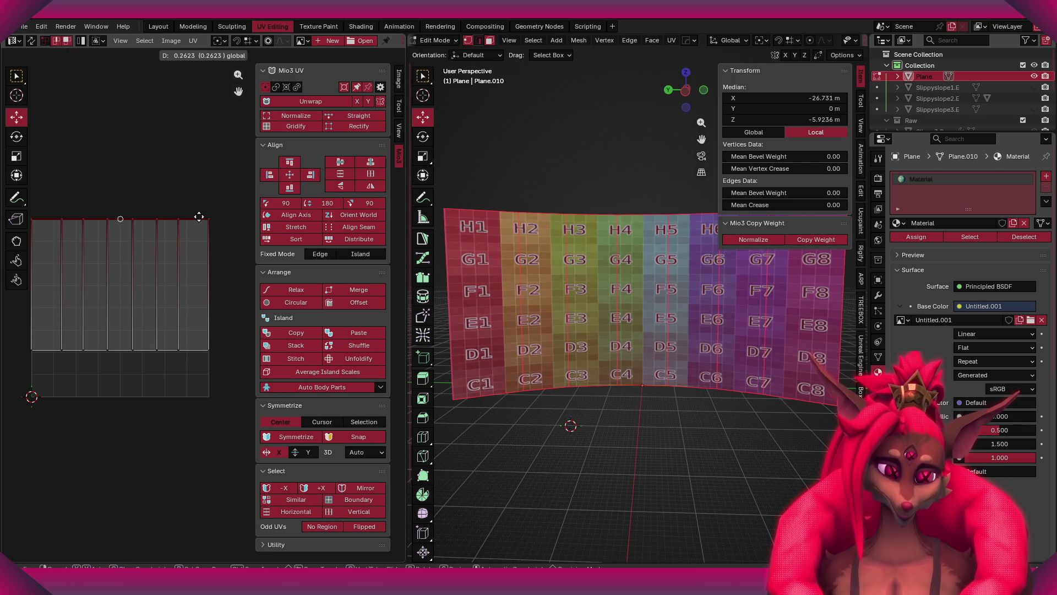
# - Pull the bottom edge down until rows A–H show, then return to Object Mode
pyautogui.moveTo(234, 387); pyautogui.dragTo(11, 336)
pyautogui.moveTo(126, 315)
pyautogui.mouseDown()
pyautogui.moveTo(215, 401)
pyautogui.moveTo(226, 392)
pyautogui.mouseUp()
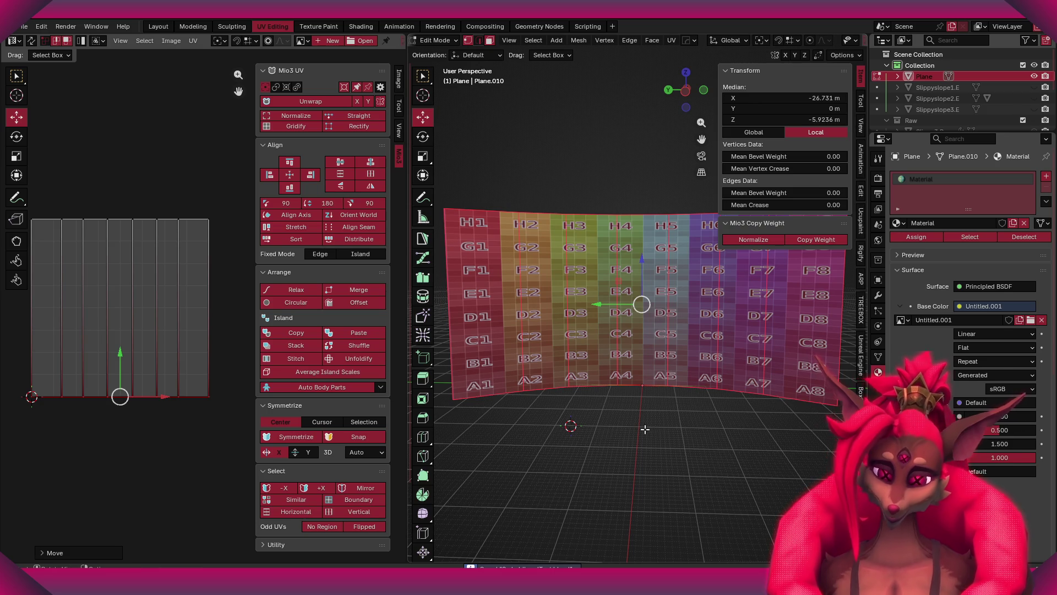
pyautogui.press('Tab')
pyautogui.scroll(-3, 655, 401)
# - Rename the Plane object to 'WindowView' in the Outliner
pyautogui.scroll(5, 619, 315)
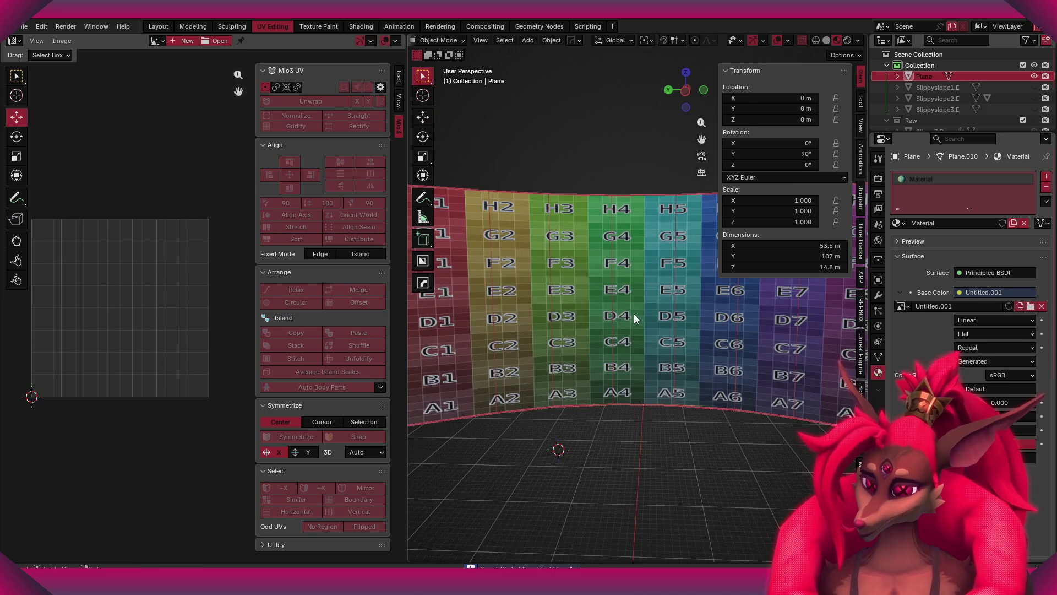
pyautogui.scroll(-4, 633, 317)
pyautogui.doubleClick(930, 77)
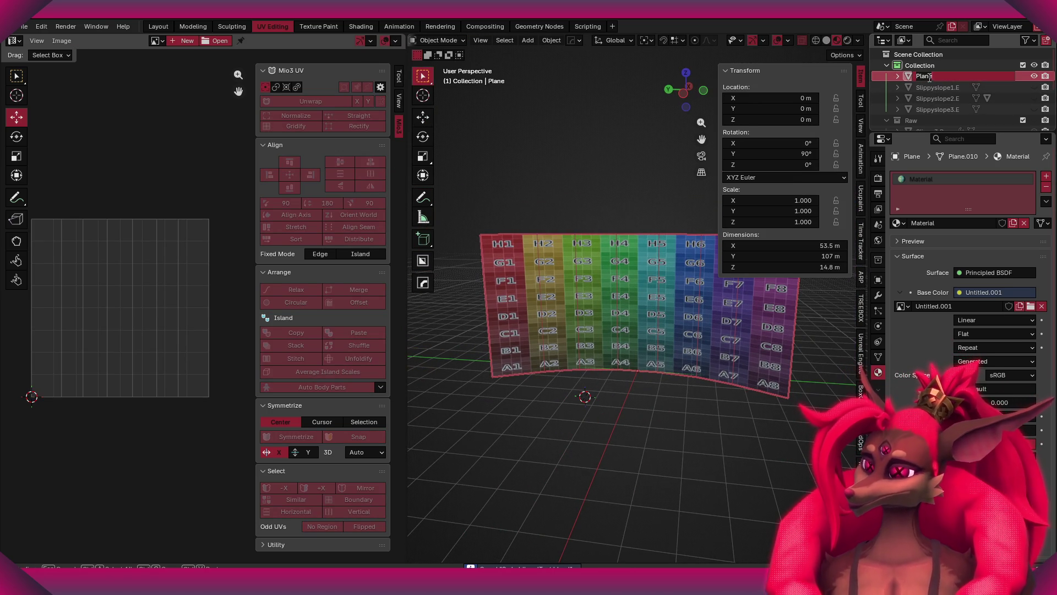
pyautogui.write('WindowV')
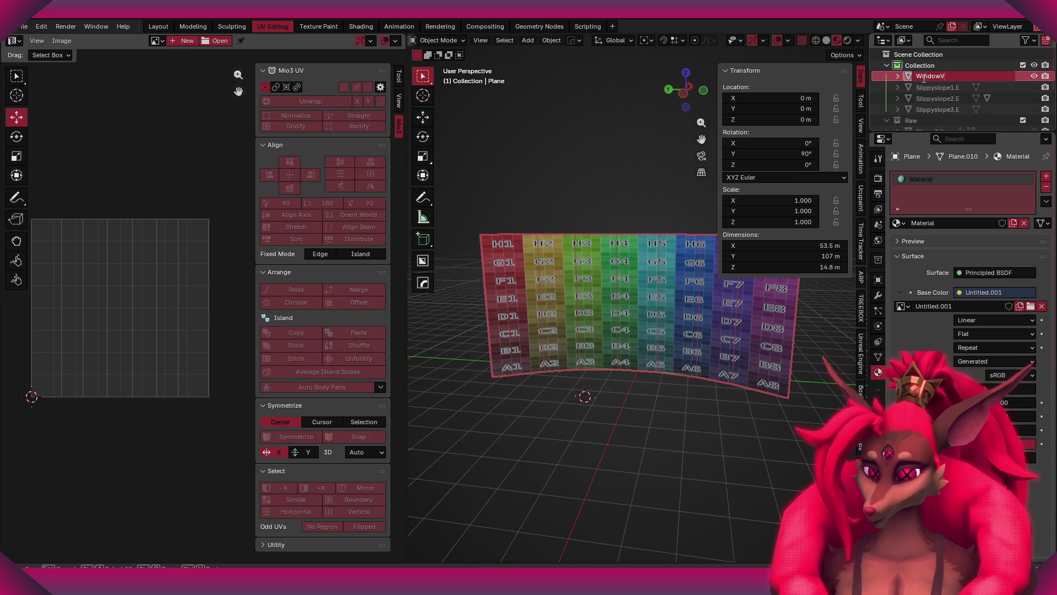
pyautogui.write('iew')
pyautogui.press('Return')
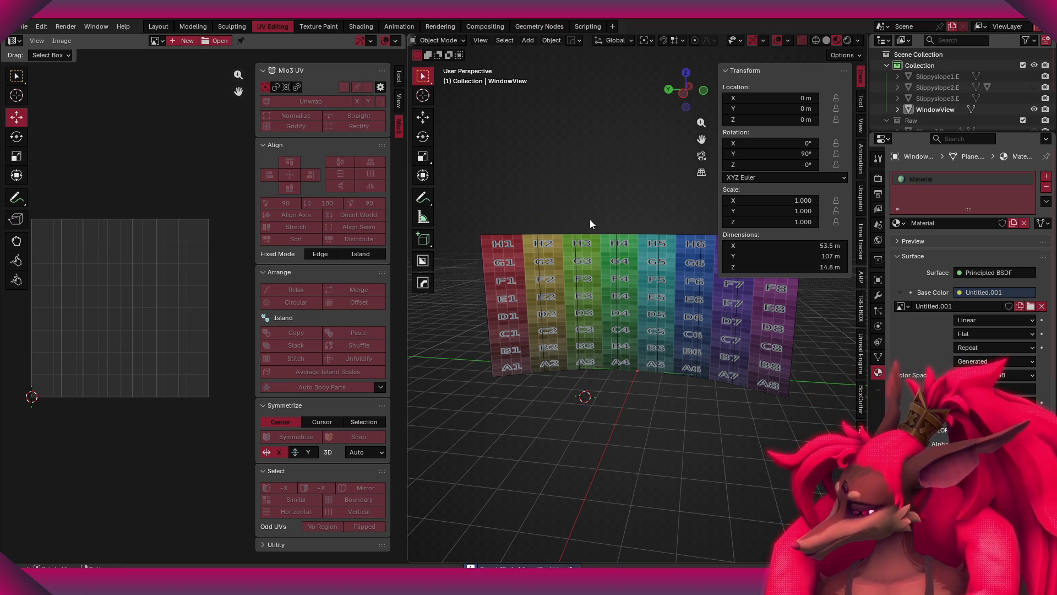
# - Select the WindowView plane and toggle into Edit Mode and back
pyautogui.scroll(5, 623, 266)
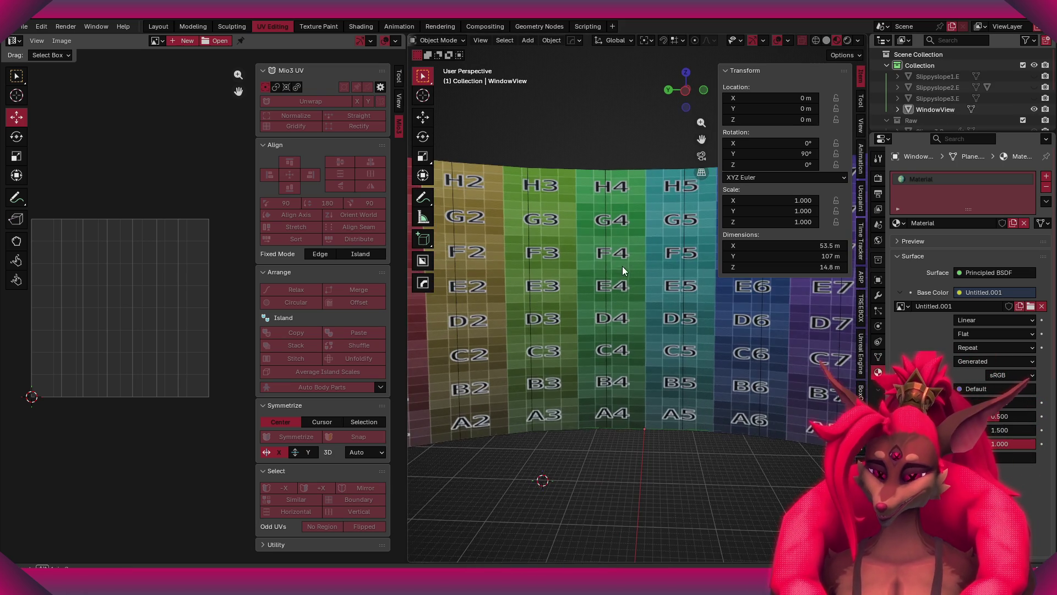
pyautogui.click(617, 262)
pyautogui.press('Tab')
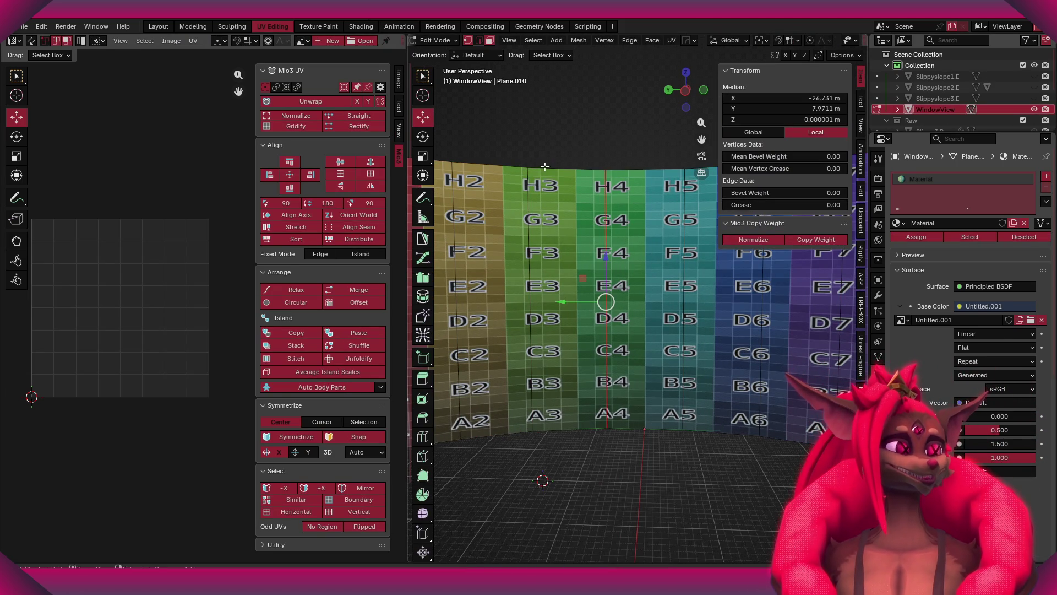
pyautogui.press('Tab')
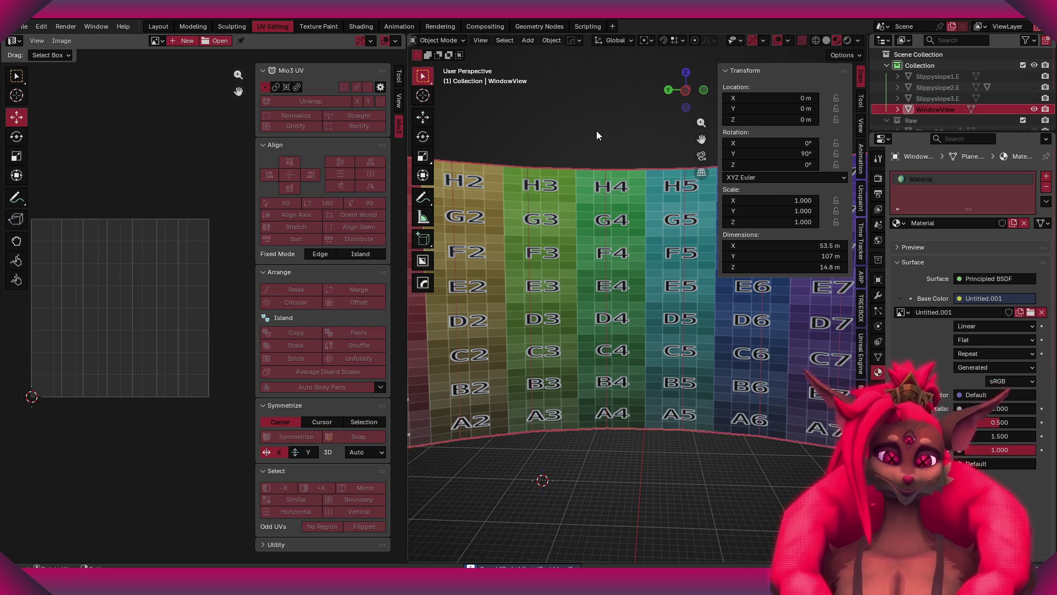
# - Open the File > Export options for the WindowView plane
pyautogui.click(22, 27)
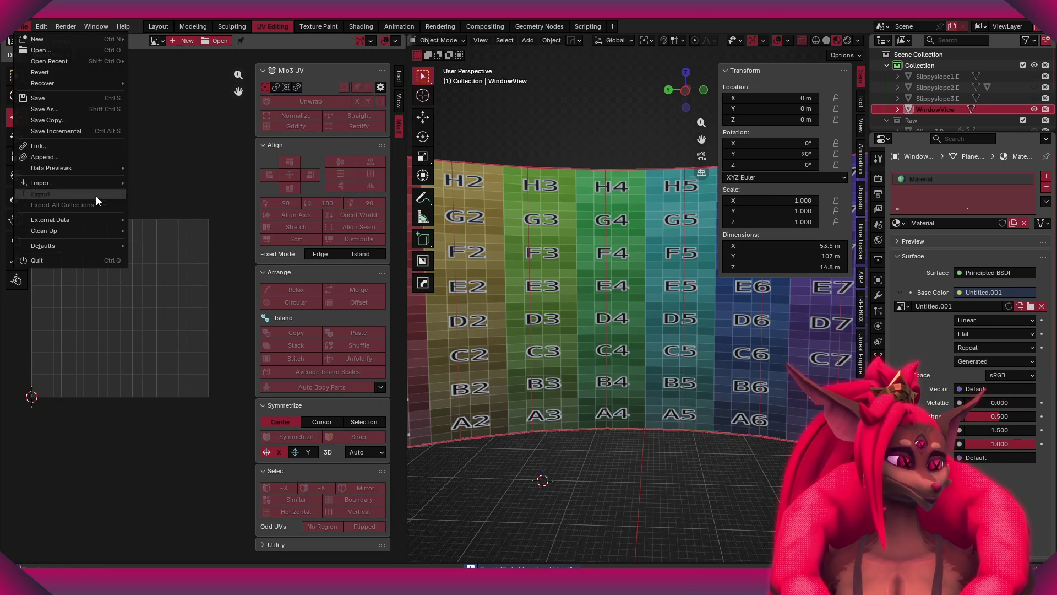
pyautogui.moveTo(72, 193)
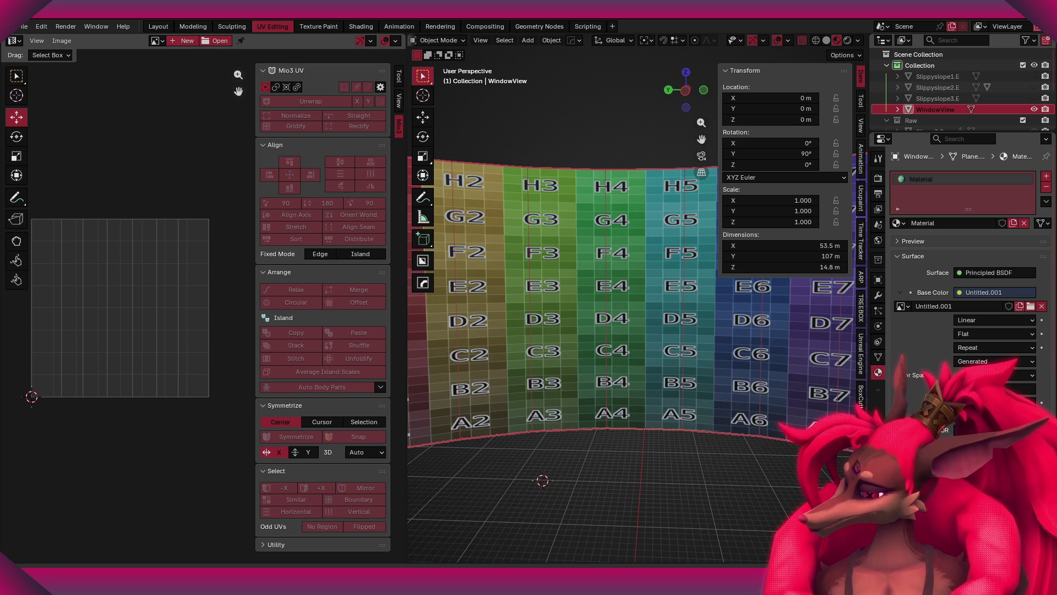
pyautogui.scroll(-5, 661, 302)
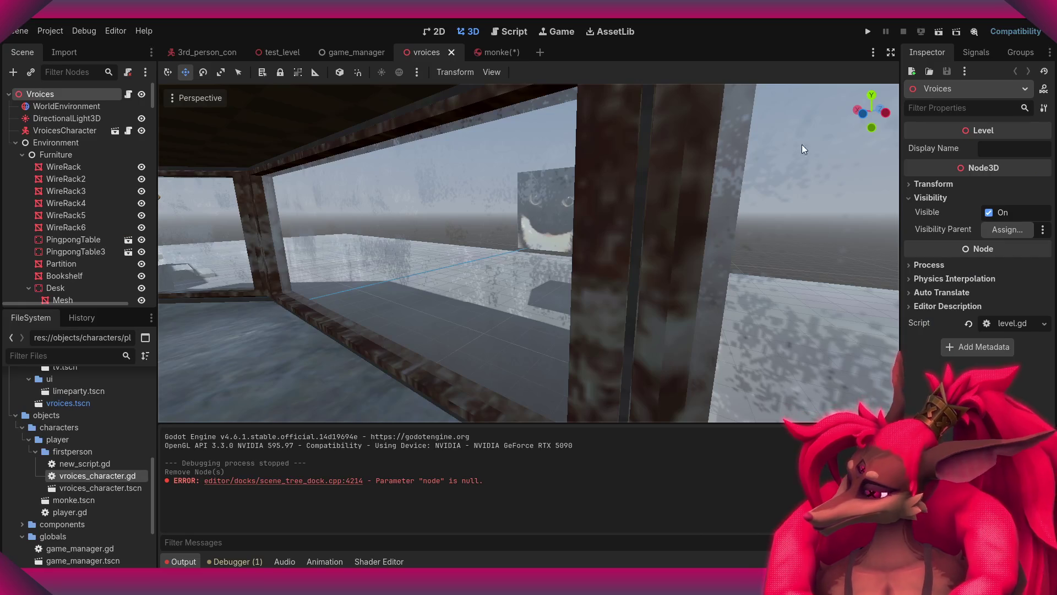
# - Fly the Godot camera through the window and look around the room
pyautogui.press('f')
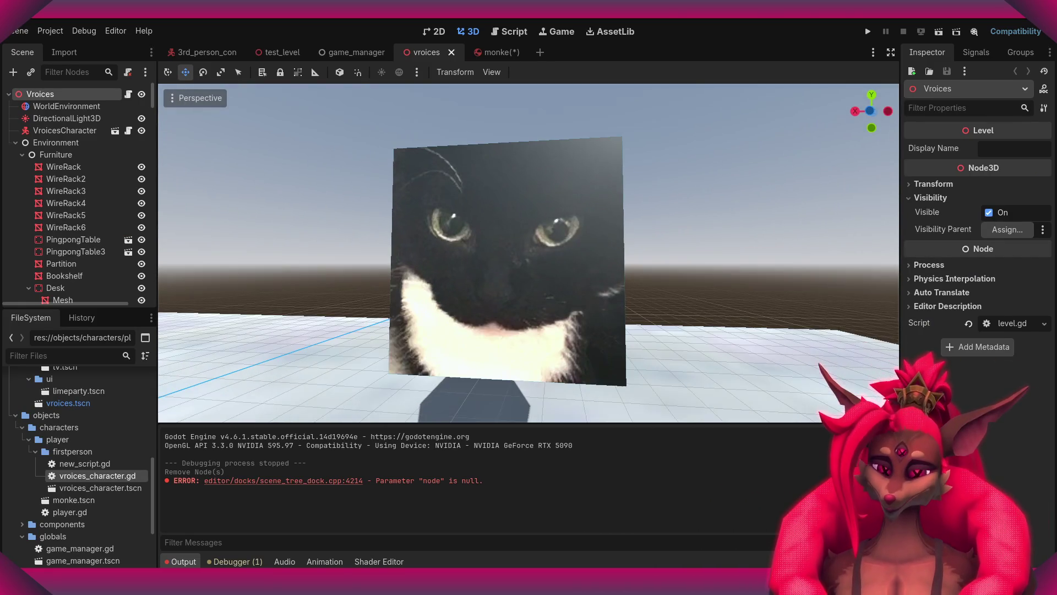
pyautogui.moveTo(497, 304); pyautogui.dragTo(497, 304, button='right')
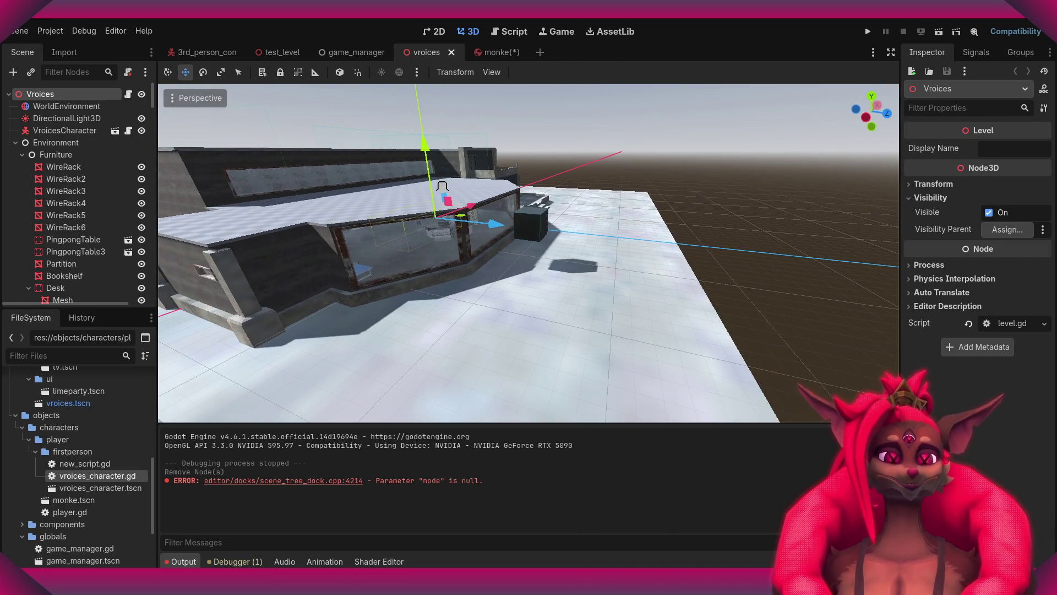
pyautogui.moveTo(633, 304); pyautogui.dragTo(633, 304, button='right')
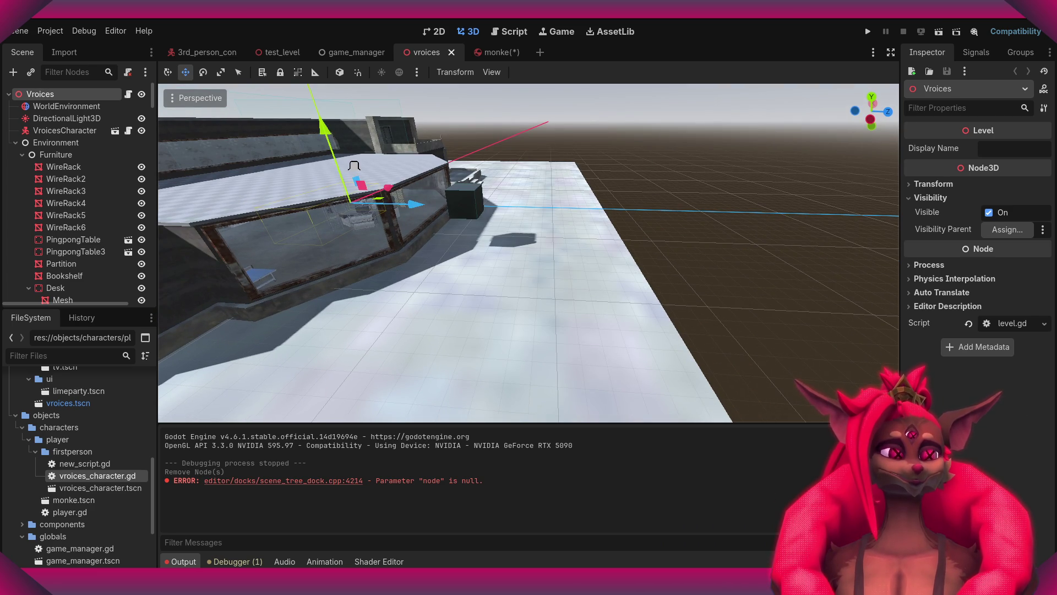
# - Collapse the player and objects folders in the FileSystem dock, revealing the vroices objects folder
pyautogui.click(31, 440)
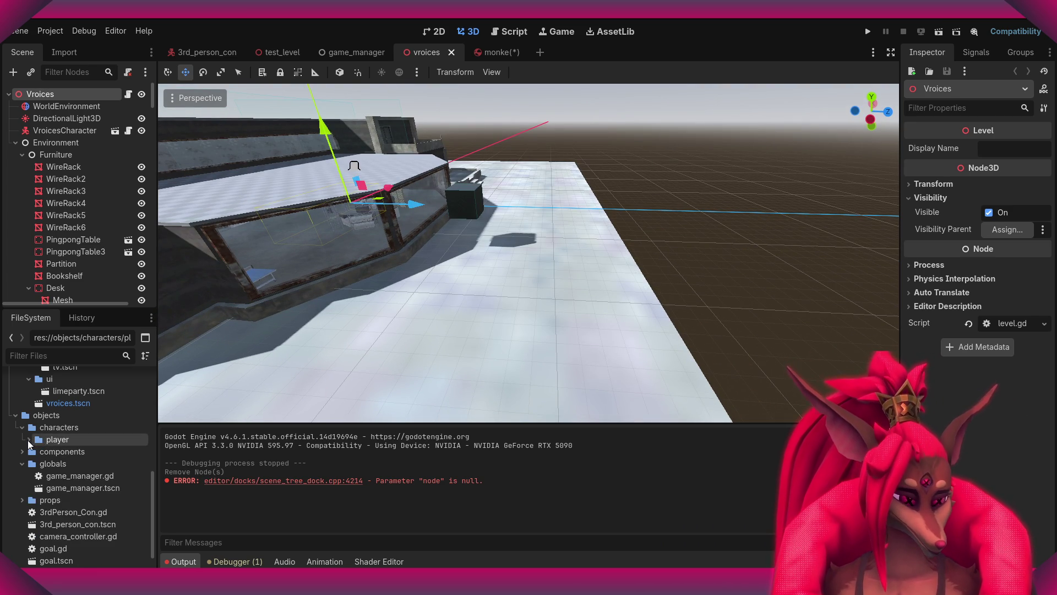
pyautogui.click(33, 428)
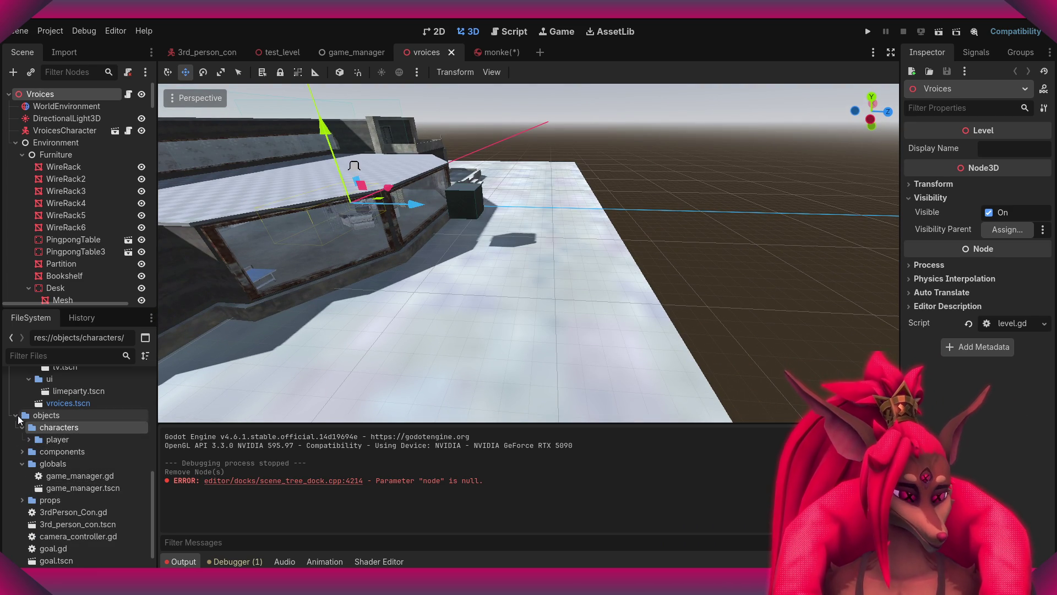
pyautogui.click(15, 414)
pyautogui.click(34, 441)
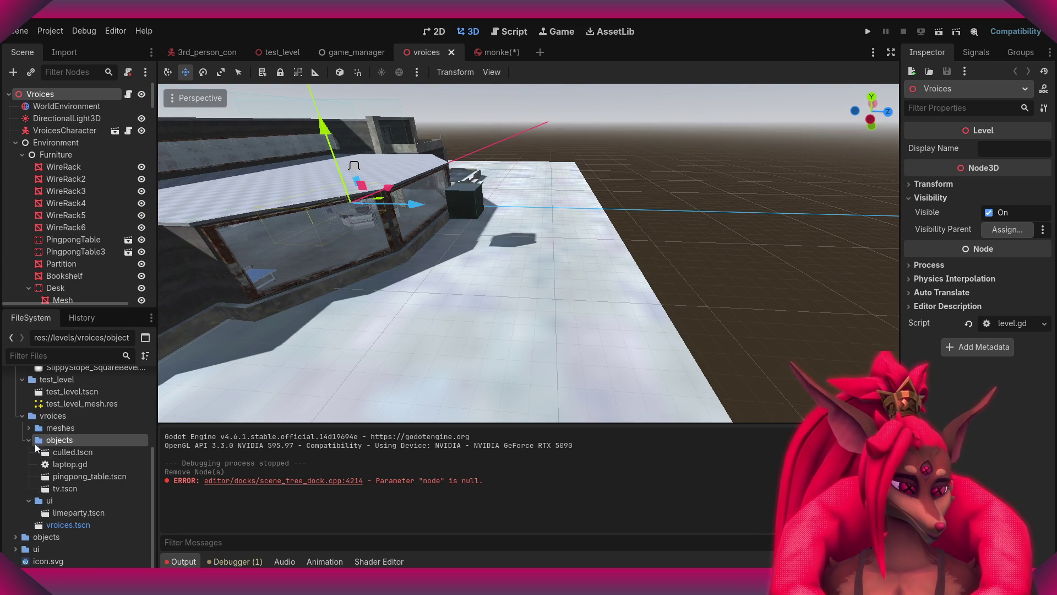
pyautogui.click(29, 442)
pyautogui.click(29, 489)
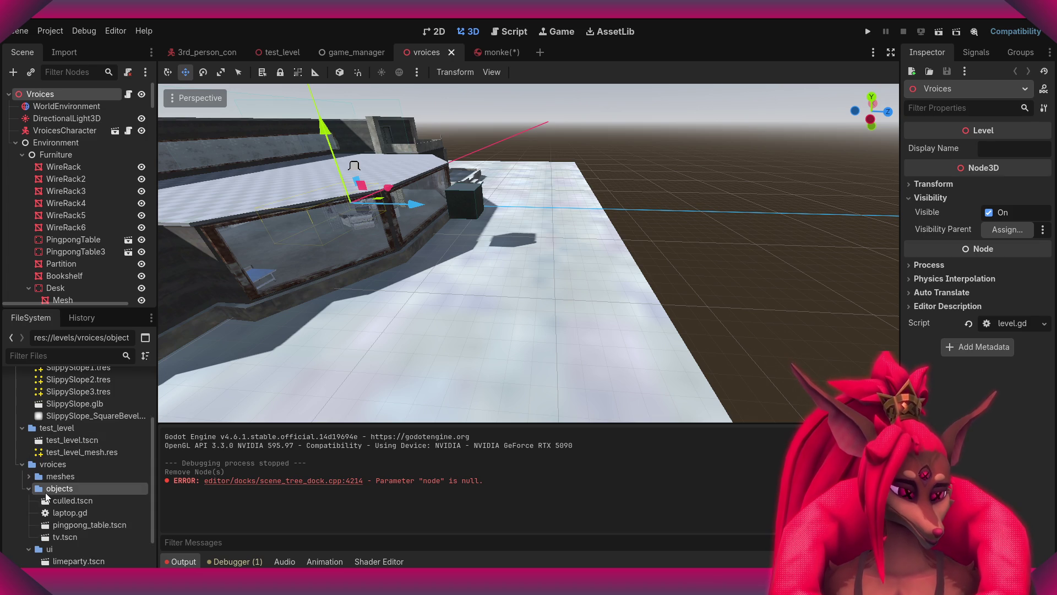
pyautogui.scroll(-2, 53, 490)
pyautogui.scroll(5, 28, 440)
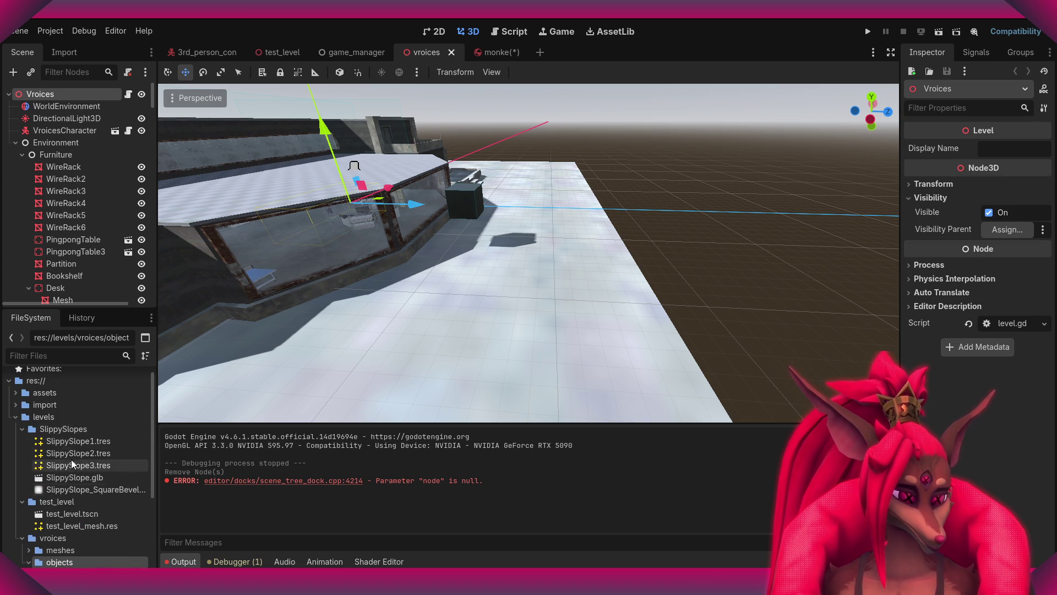
# - Peek into import/svotv_content, then select the vroices objects folder
pyautogui.click(15, 405)
pyautogui.click(22, 417)
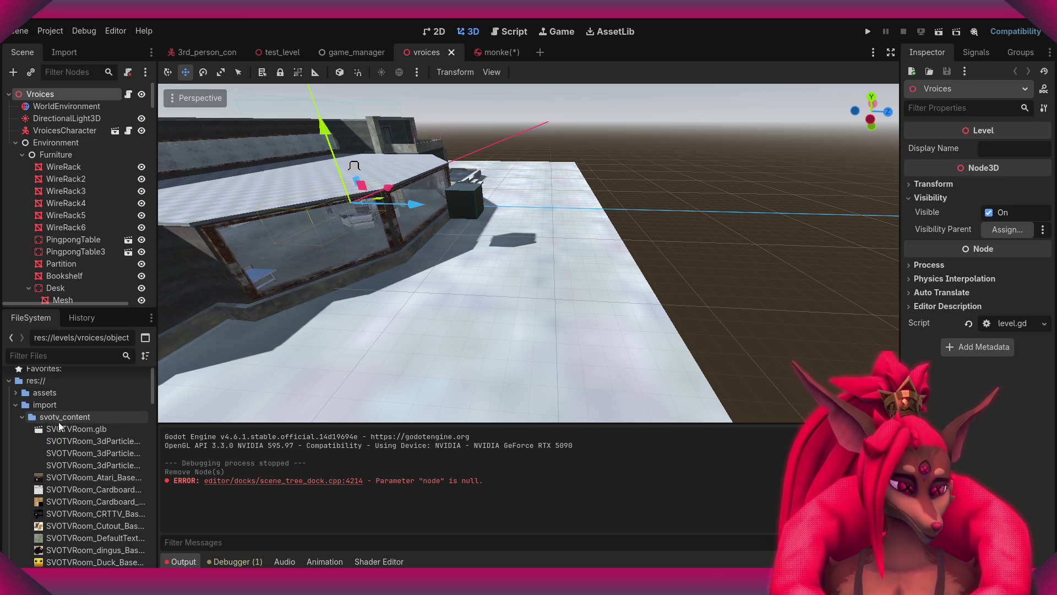
pyautogui.click(23, 417)
pyautogui.click(15, 406)
pyautogui.scroll(-4, 55, 452)
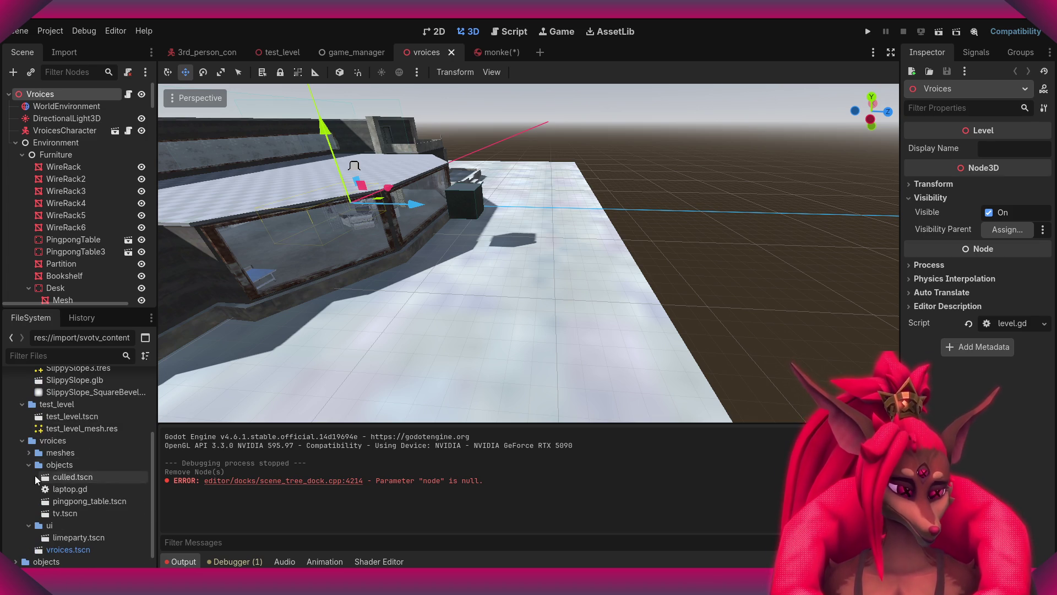
pyautogui.click(57, 467)
pyautogui.scroll(1, 57, 469)
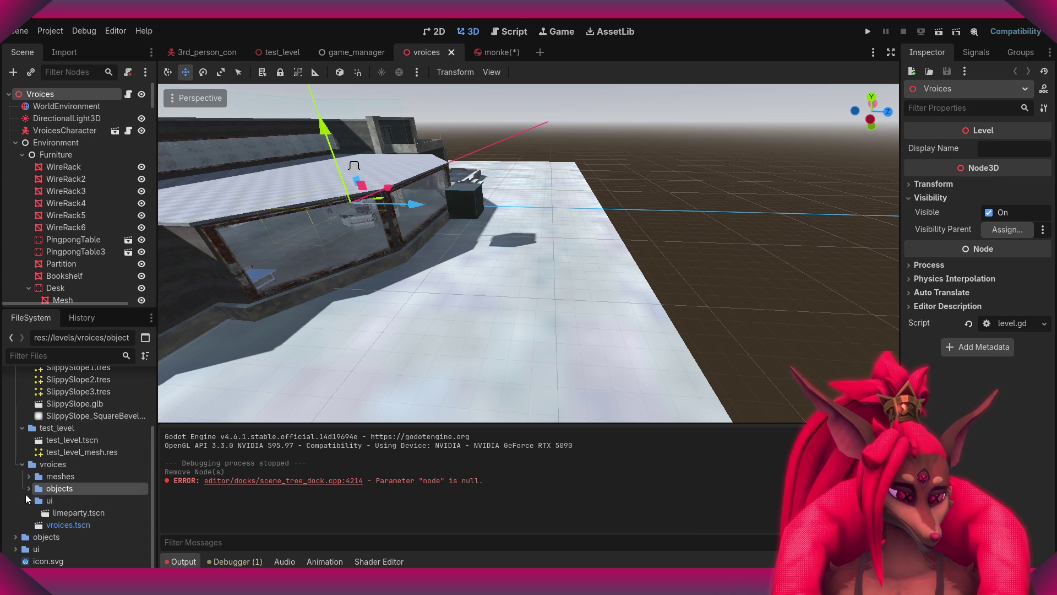
# - Expand the vroices meshes folder and bring up its context menu
pyautogui.rightClick(58, 494)
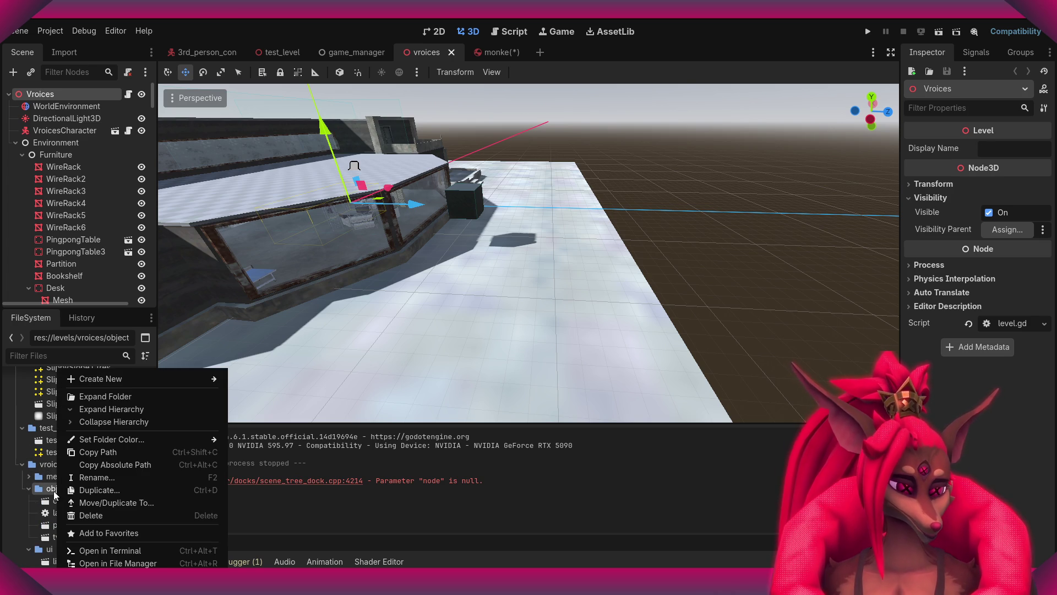
pyautogui.click(55, 495)
pyautogui.click(29, 488)
pyautogui.click(33, 476)
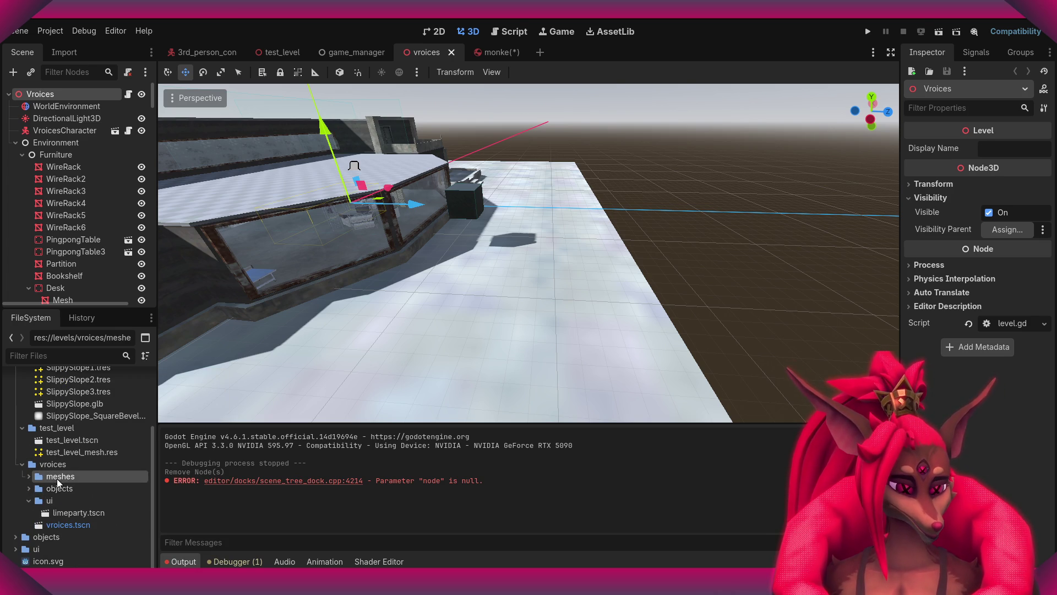
pyautogui.click(28, 477)
pyautogui.rightClick(61, 480)
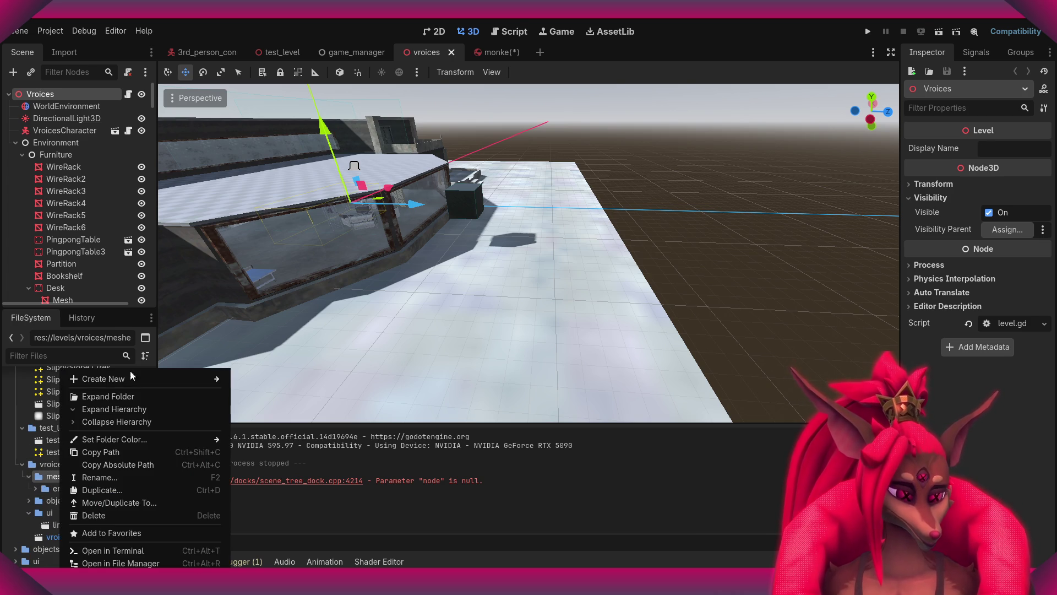
# - Create a 'bg' folder in meshes, place WindowView.fbx in it, and open its import settings
pyautogui.moveTo(141, 382)
pyautogui.click(264, 383)
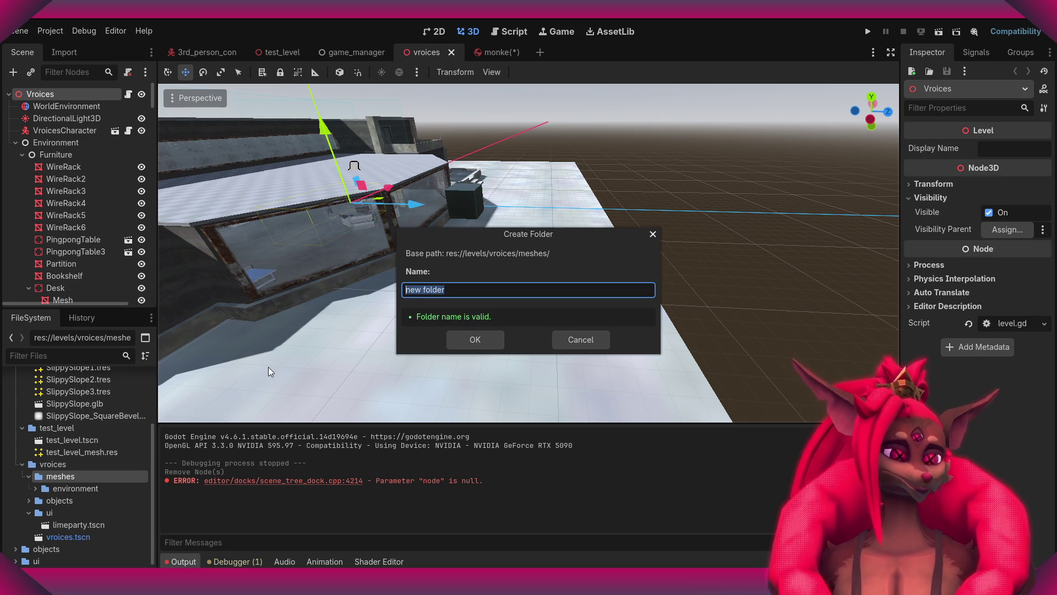
pyautogui.press('BackSpace')
pyautogui.write('bg')
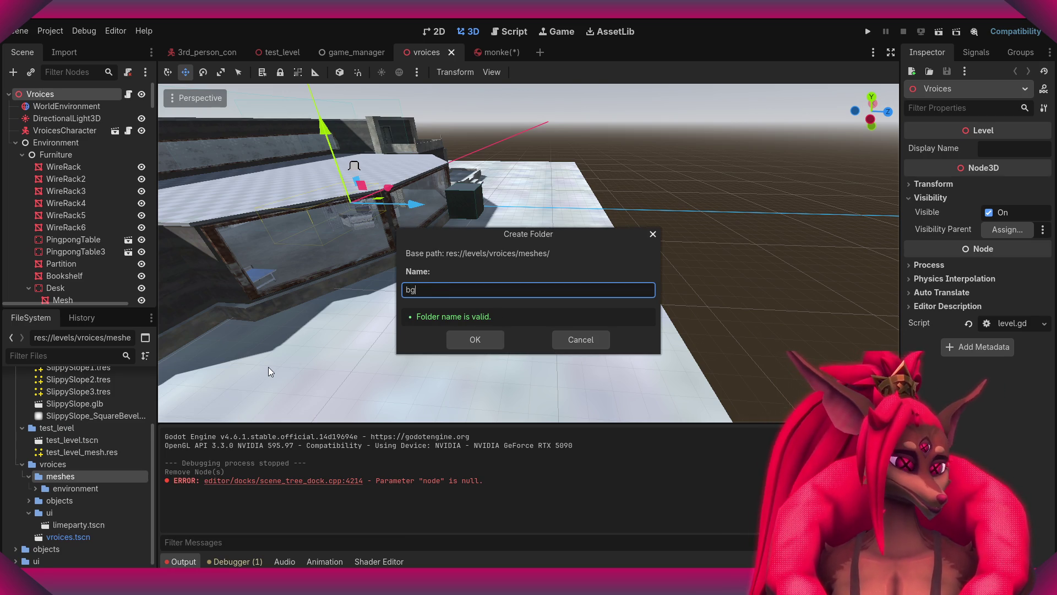
pyautogui.press('Return')
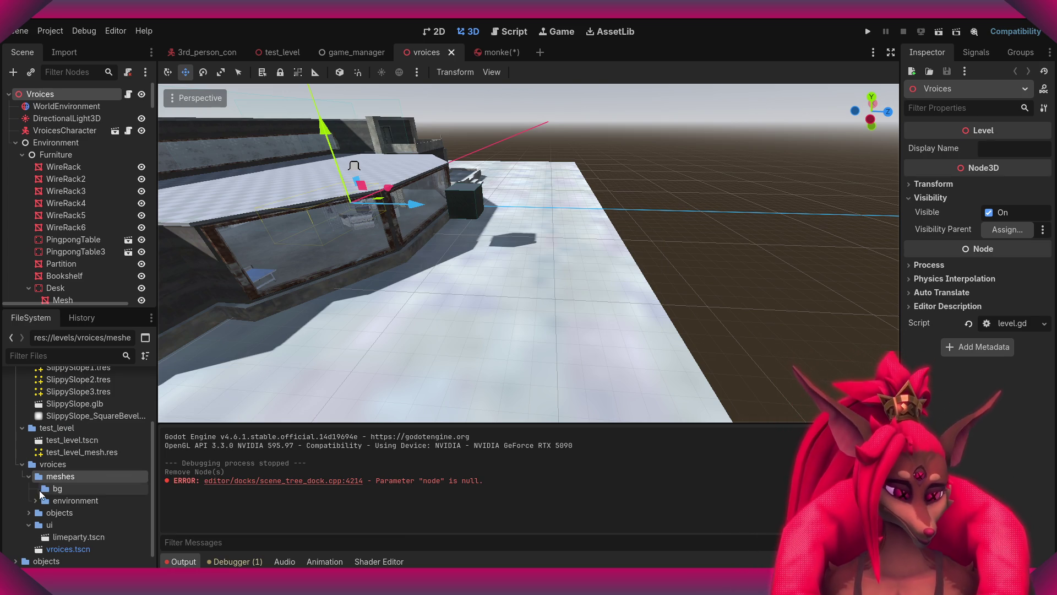
pyautogui.moveTo(58, 496)
pyautogui.mouseDown()
pyautogui.moveTo(63, 508)
pyautogui.moveTo(56, 489)
pyautogui.mouseUp()
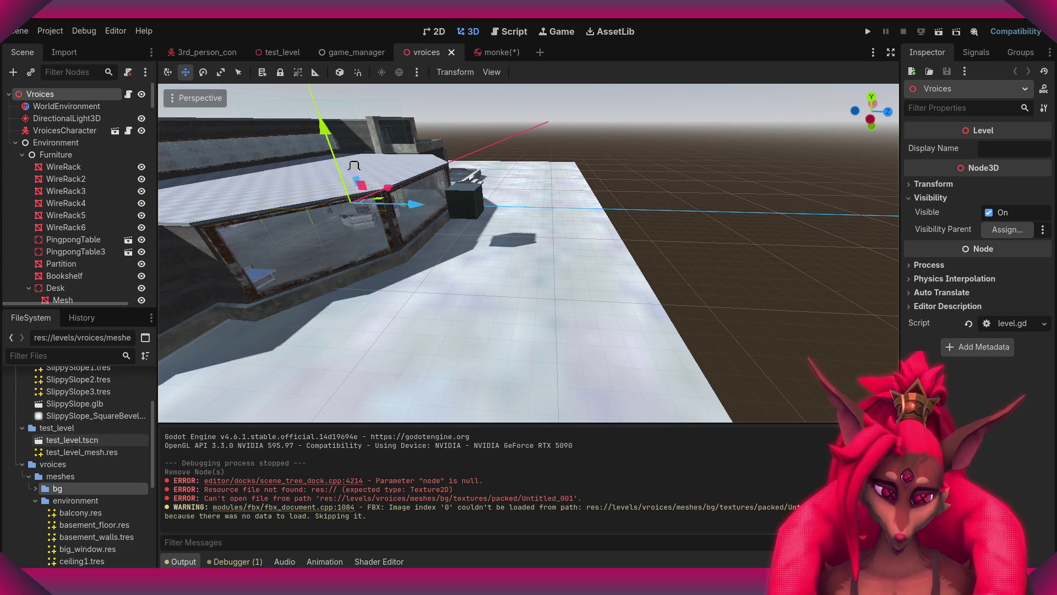
pyautogui.doubleClick(60, 489)
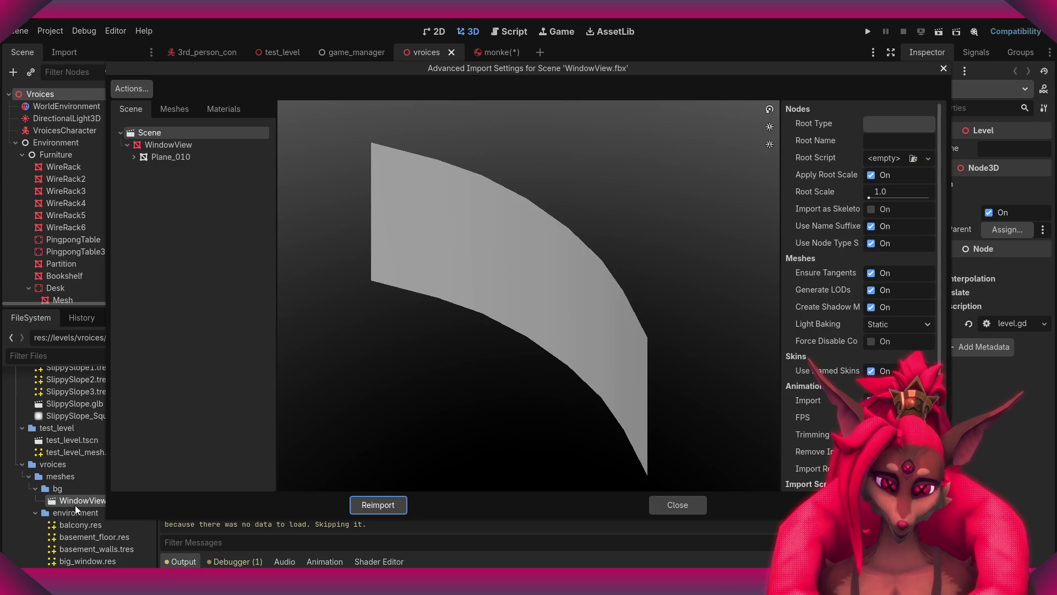
# - Select the Plane_010 mesh in the import preview and enable Save to File
pyautogui.moveTo(573, 275)
pyautogui.mouseDown()
pyautogui.moveTo(539, 280)
pyautogui.moveTo(522, 299)
pyautogui.moveTo(563, 287)
pyautogui.moveTo(521, 286)
pyautogui.moveTo(568, 259)
pyautogui.mouseUp()
pyautogui.click(181, 144)
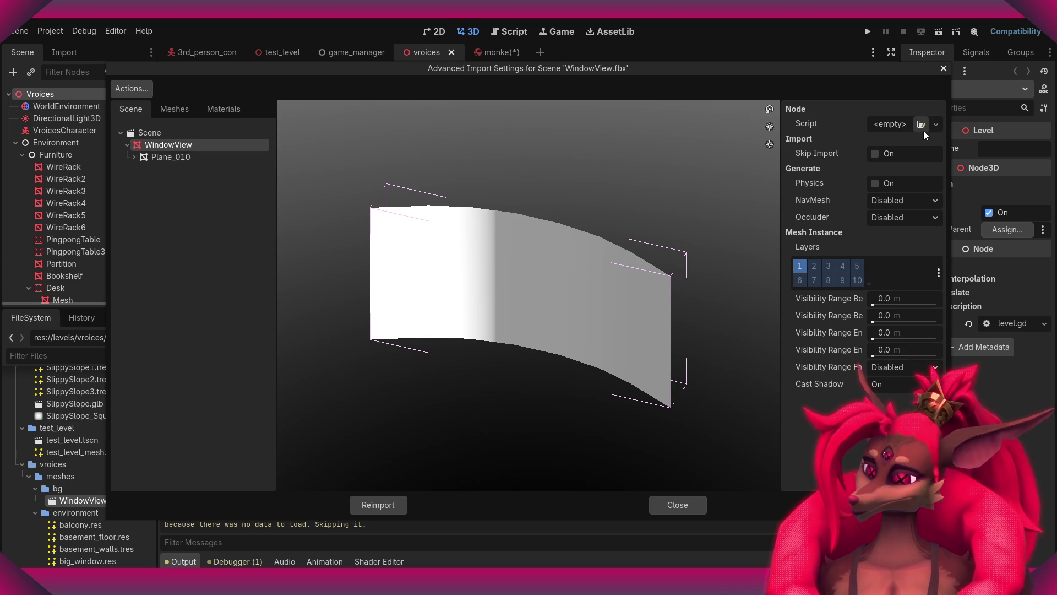
pyautogui.click(245, 159)
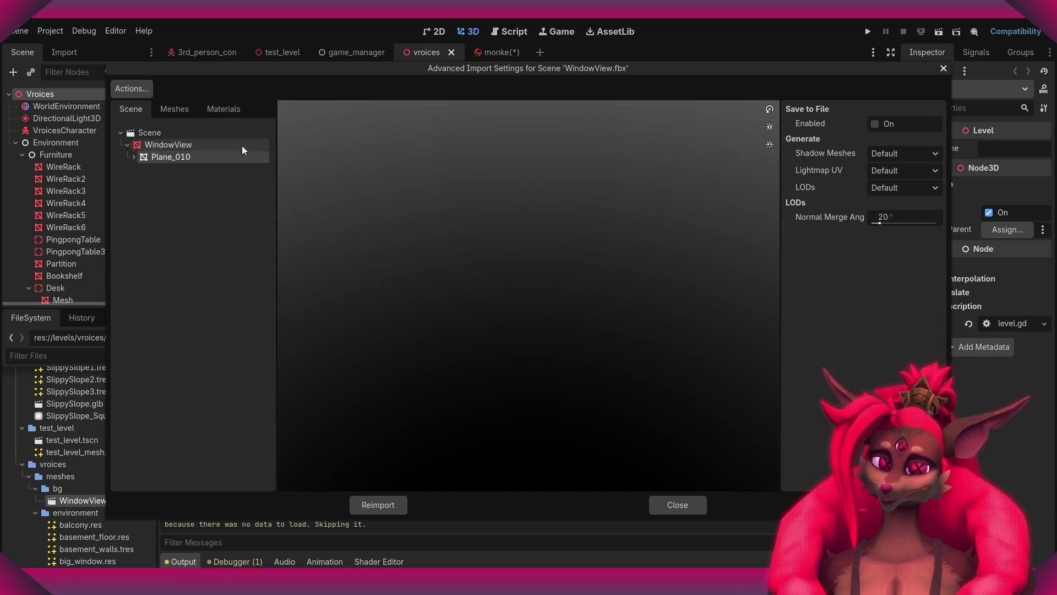
pyautogui.click(880, 126)
pyautogui.click(897, 149)
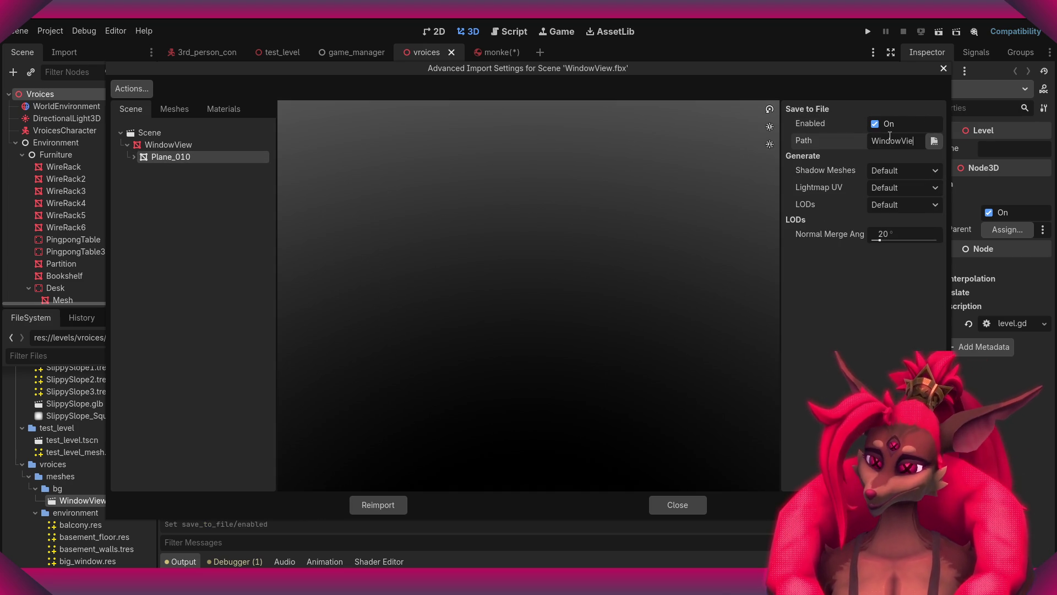
pyautogui.click(934, 141)
# - Save the mesh as WindowView.tres in res://levels/vroices/meshes/bg and reimport
pyautogui.doubleClick(523, 174)
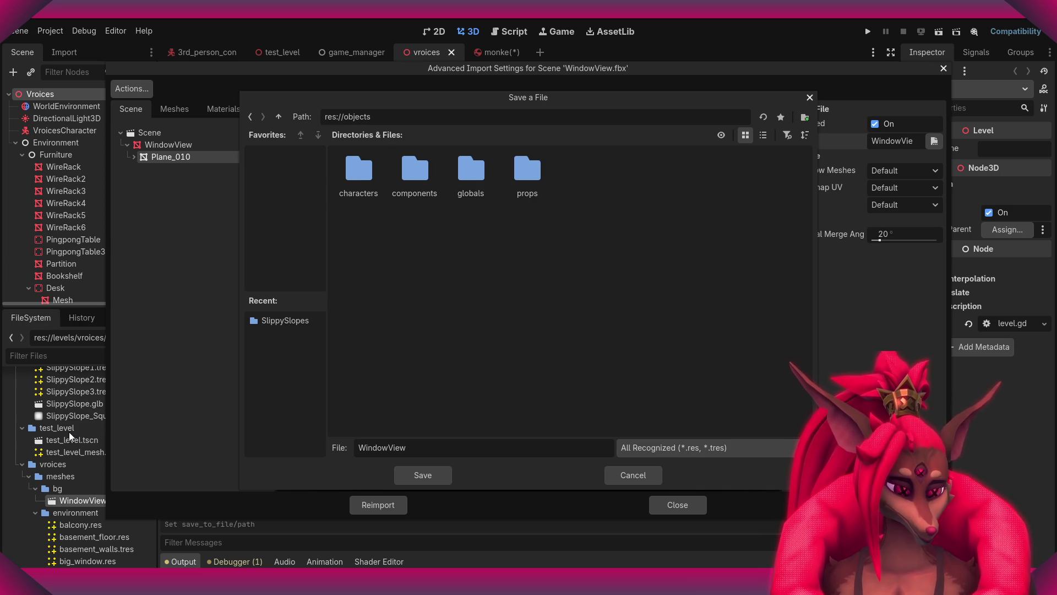
pyautogui.click(251, 116)
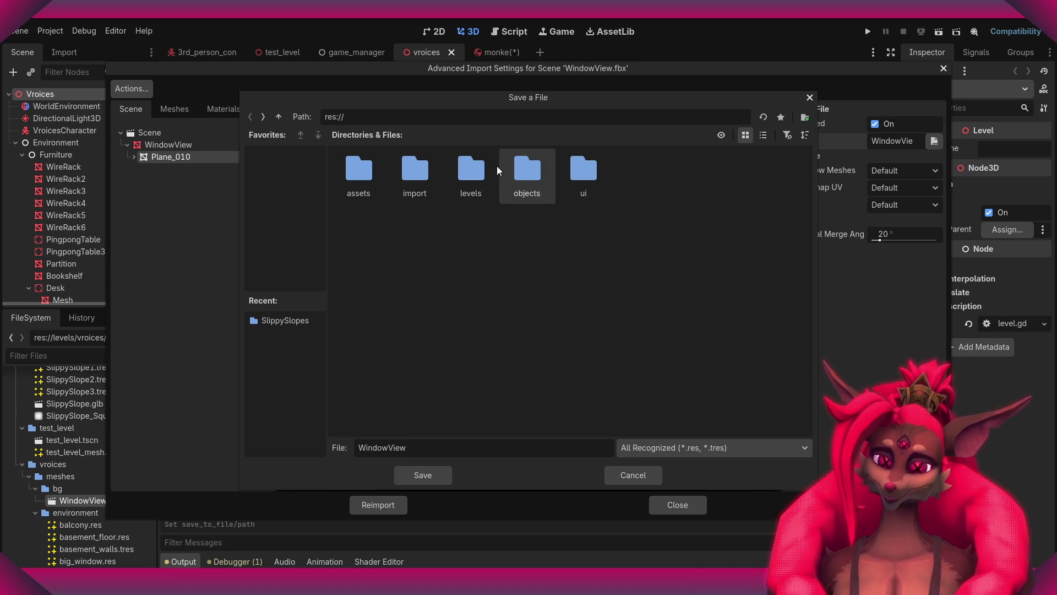
pyautogui.doubleClick(351, 168)
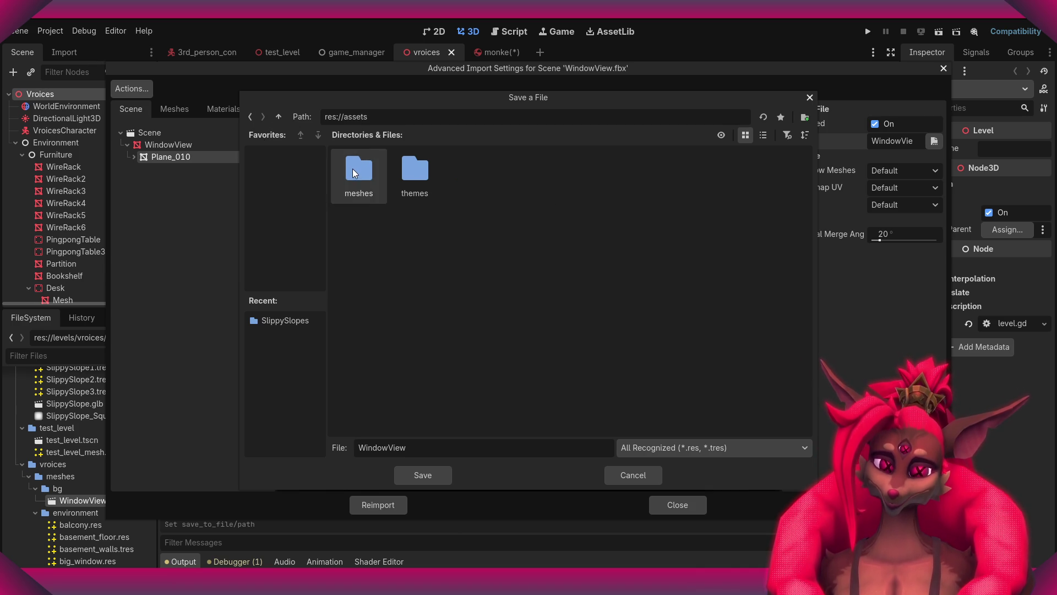
pyautogui.click(279, 114)
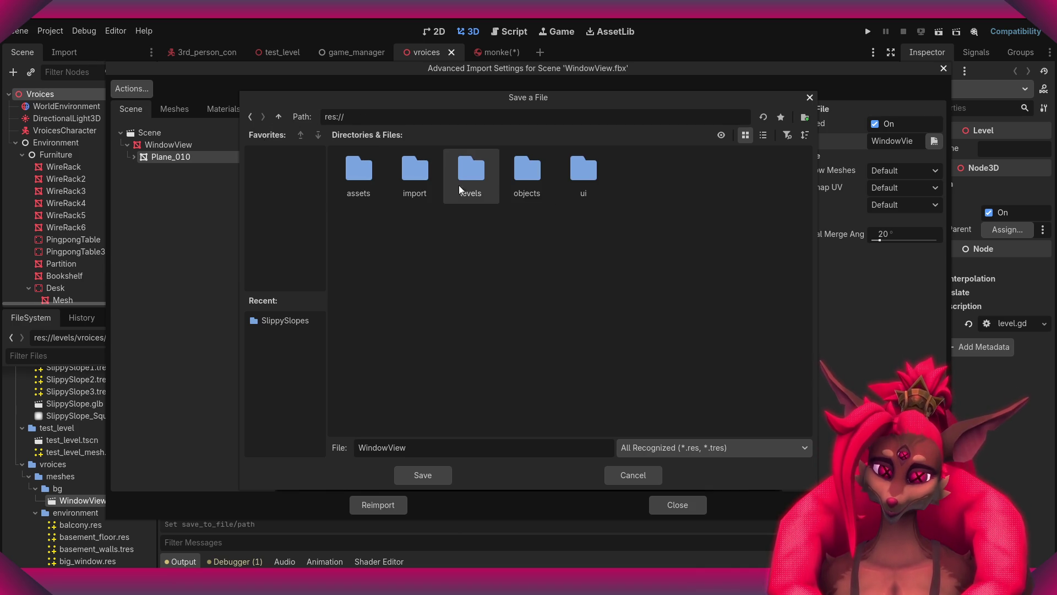
pyautogui.doubleClick(464, 172)
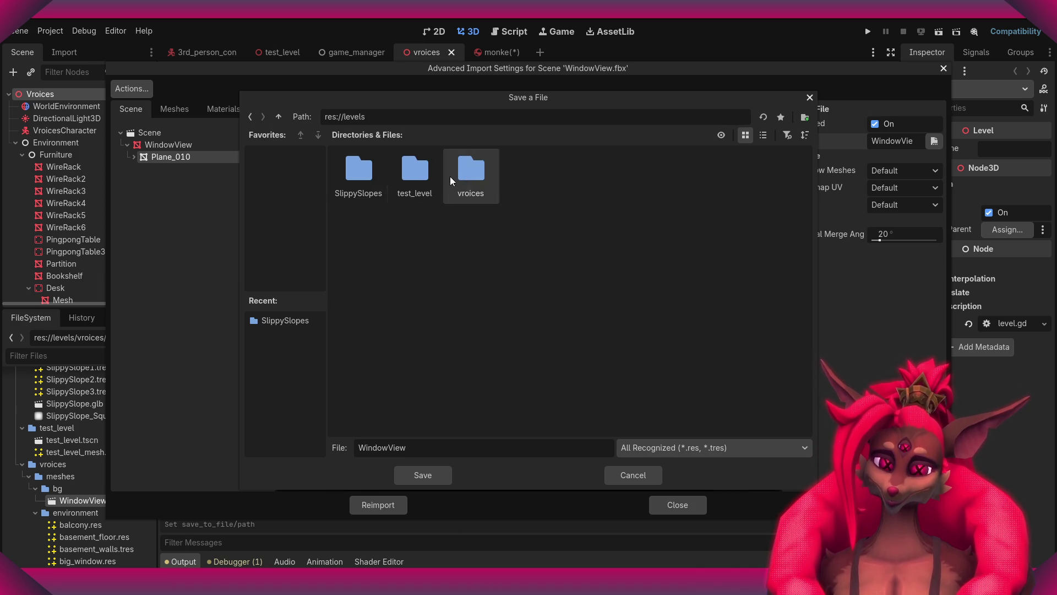
pyautogui.doubleClick(461, 176)
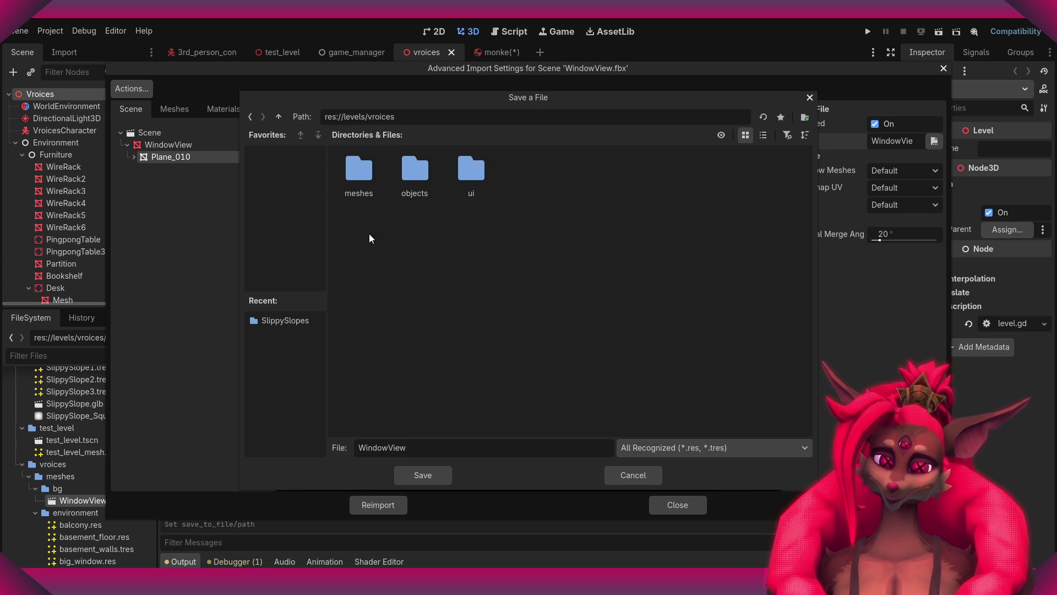
pyautogui.doubleClick(370, 175)
pyautogui.doubleClick(353, 177)
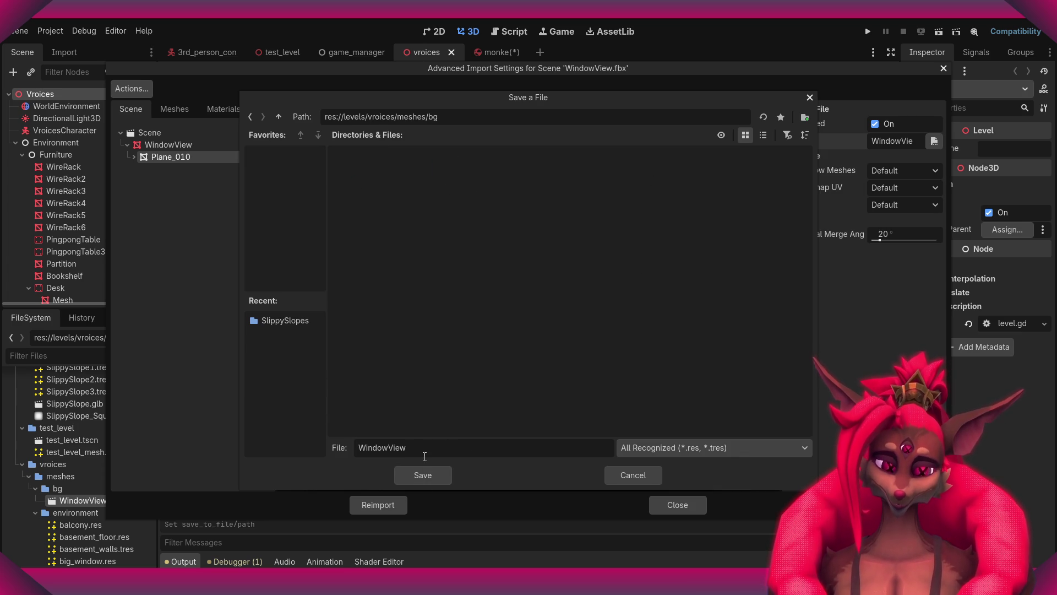
pyautogui.write('.t')
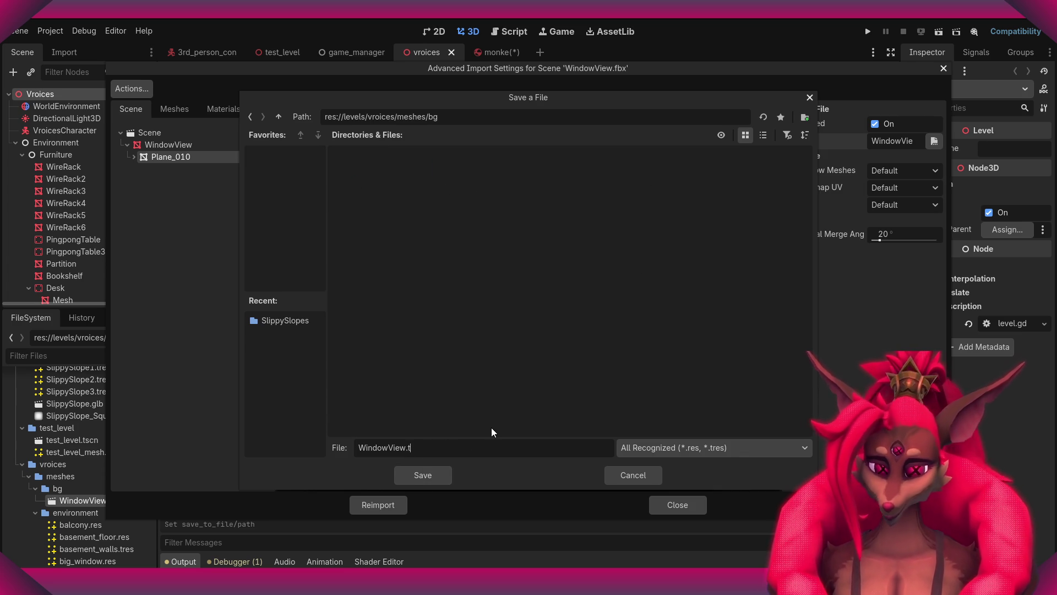
pyautogui.write('res')
pyautogui.press('Return')
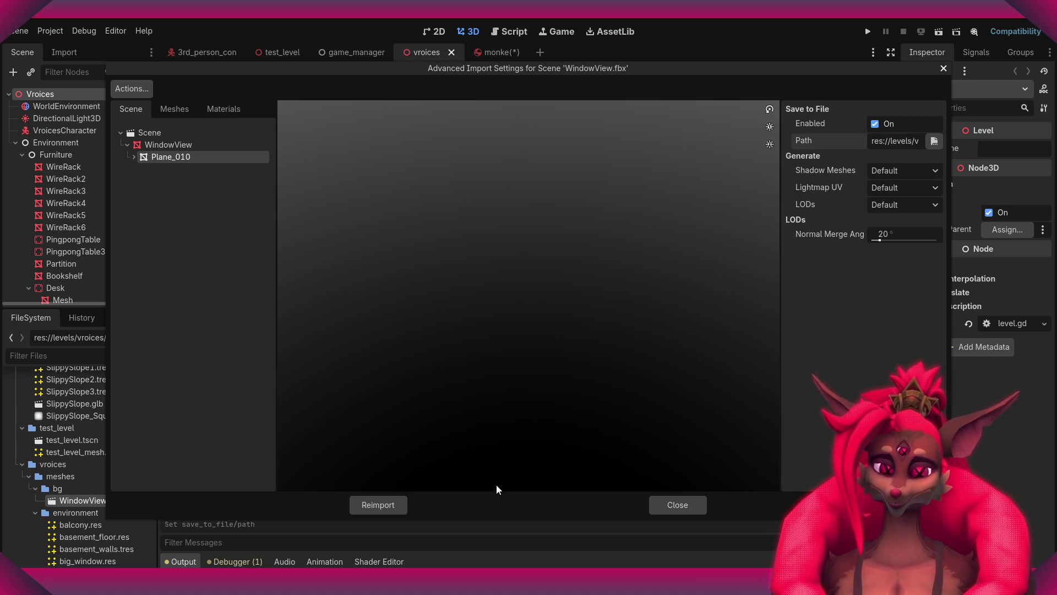
pyautogui.click(390, 504)
# - Drop the WindowView.tres mesh into the level and rotate it -90°
pyautogui.moveTo(580, 396); pyautogui.dragTo(529, 341, button='middle')
pyautogui.moveTo(91, 512); pyautogui.dragTo(542, 281)
pyautogui.moveTo(588, 277)
pyautogui.mouseDown(button='middle')
pyautogui.moveTo(562, 286)
pyautogui.moveTo(590, 276)
pyautogui.moveTo(546, 254)
pyautogui.mouseUp(button='middle')
pyautogui.press('e')
pyautogui.moveTo(546, 254); pyautogui.dragTo(494, 214)
pyautogui.moveTo(494, 215)
pyautogui.mouseDown(button='middle')
pyautogui.moveTo(589, 256)
pyautogui.moveTo(531, 262)
pyautogui.mouseUp(button='middle')
# - Enlarge the WindowView mesh through its transform values, undoing a stray stretch and position change
pyautogui.press('r')
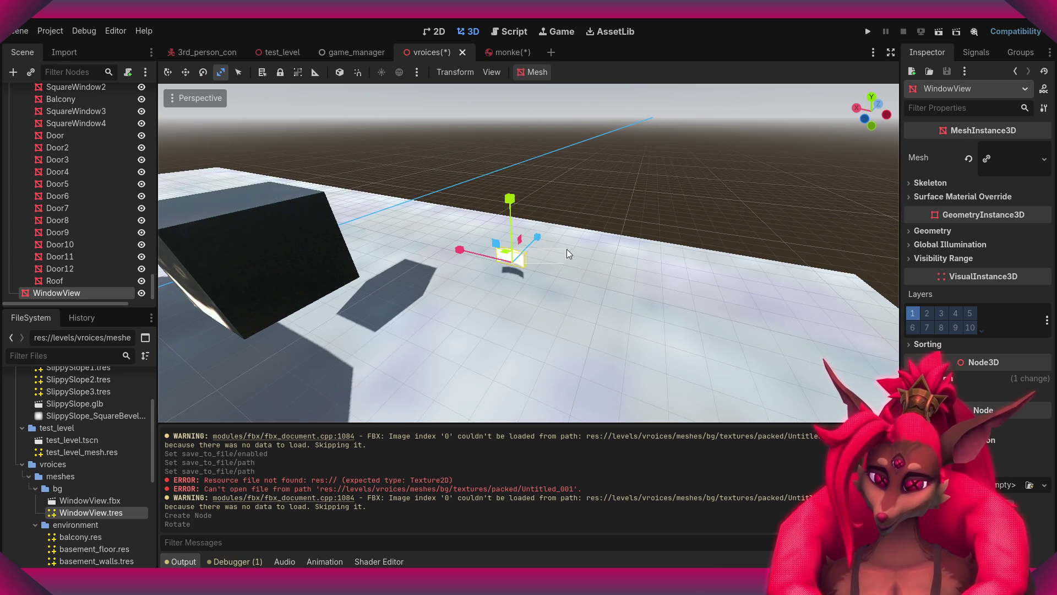
pyautogui.click(559, 243)
pyautogui.click(520, 267)
pyautogui.click(526, 259)
pyautogui.scroll(2, 521, 253)
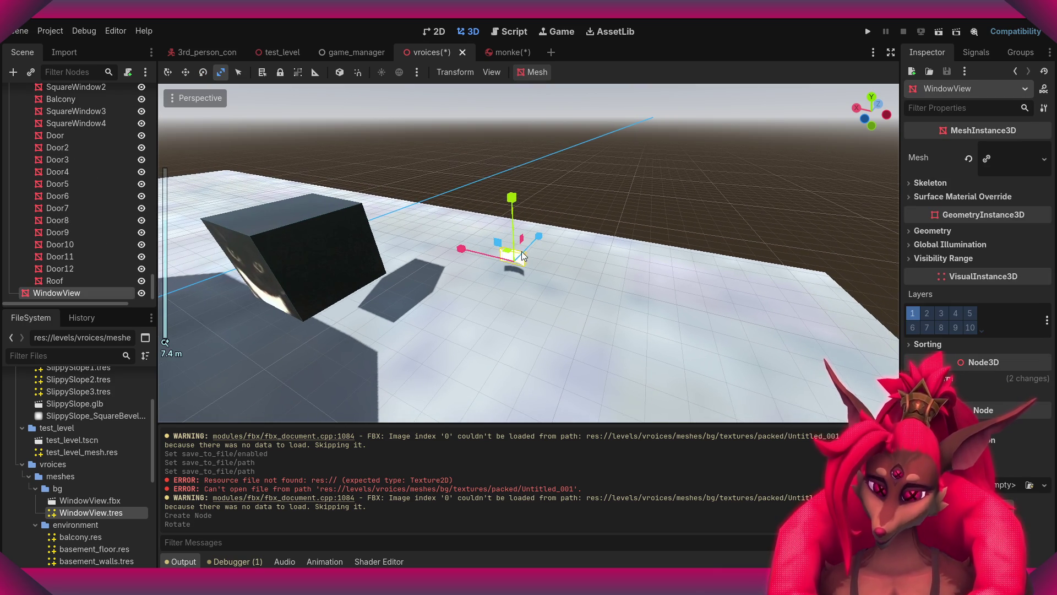
pyautogui.moveTo(540, 240)
pyautogui.mouseDown()
pyautogui.moveTo(669, 145)
pyautogui.moveTo(771, 111)
pyautogui.mouseUp()
pyautogui.hotkey('ctrl', 'z')
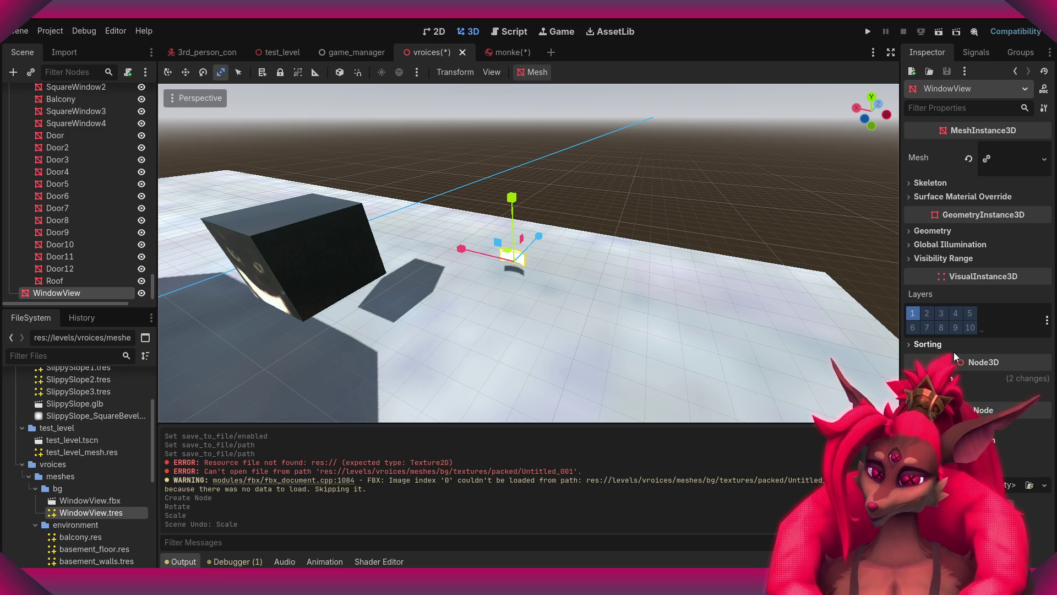
pyautogui.click(916, 380)
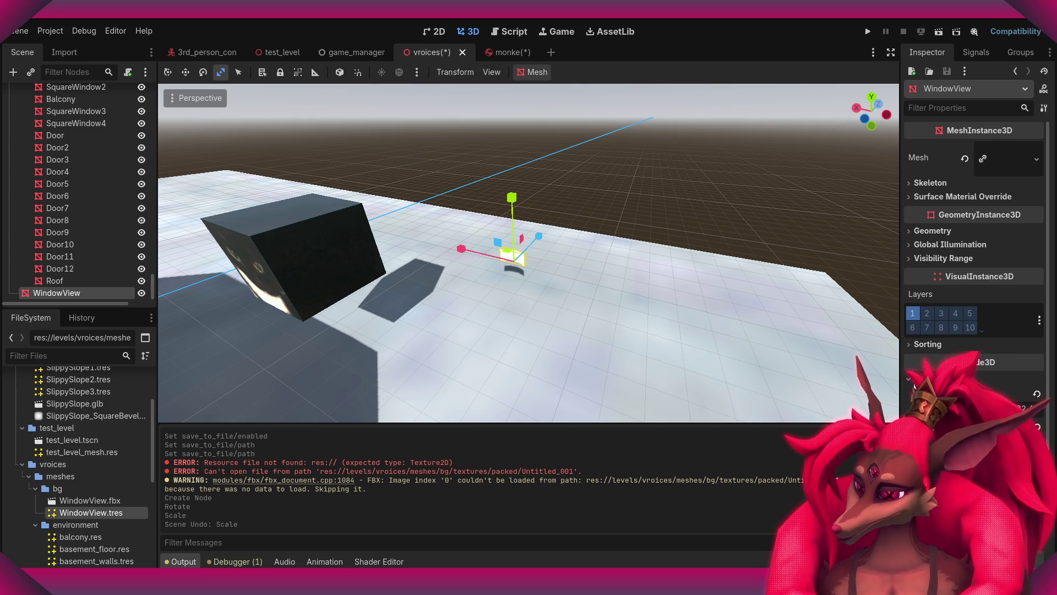
pyautogui.moveTo(986, 409); pyautogui.dragTo(969, 408)
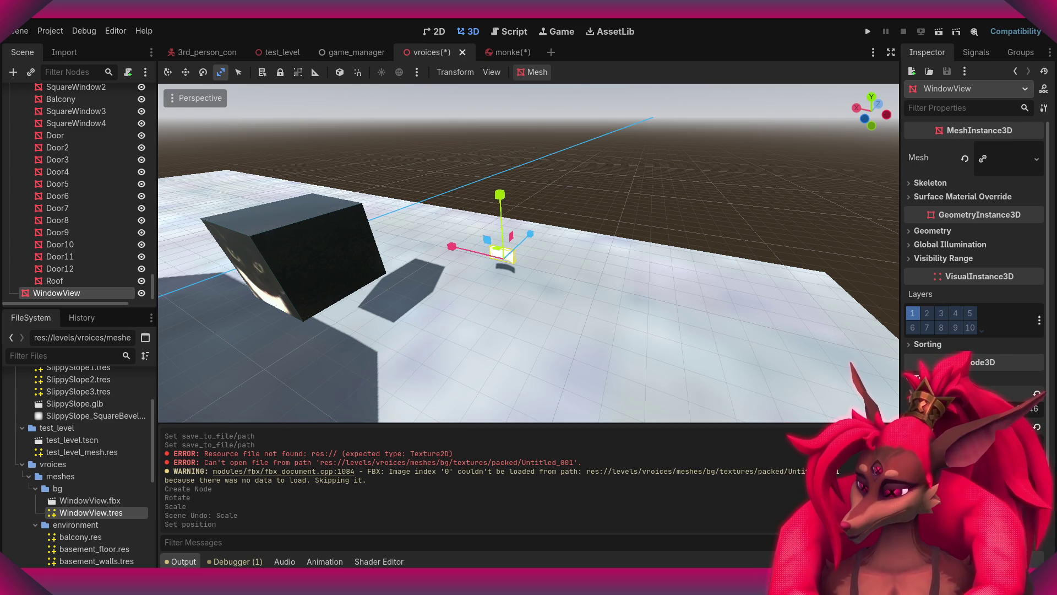
pyautogui.hotkey('ctrl', 'z')
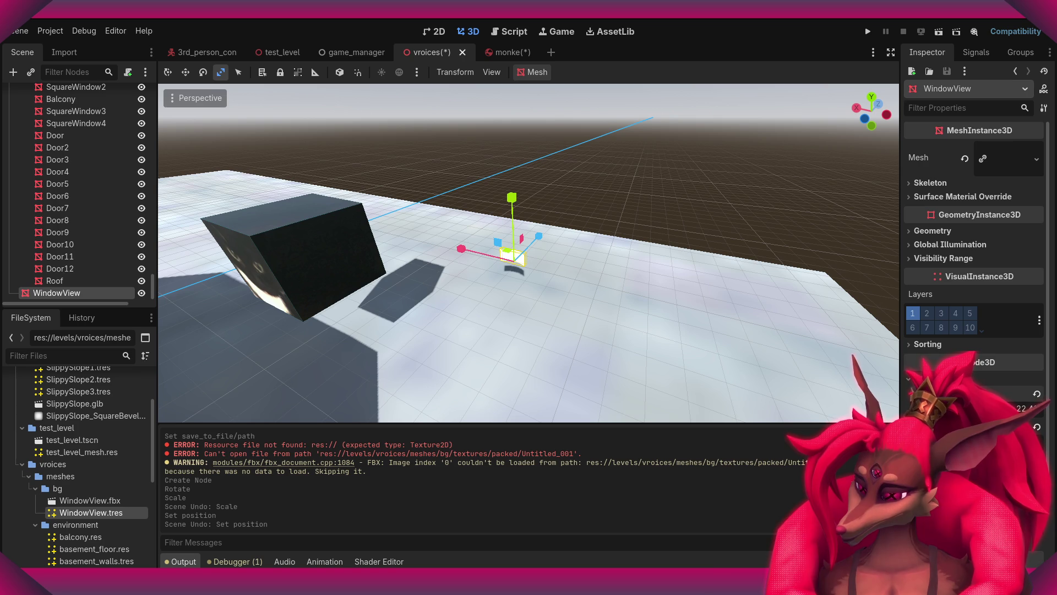
pyautogui.moveTo(948, 474); pyautogui.dragTo(969, 474)
# - Scale the WindowView mesh up much larger and taller around the level
pyautogui.click(704, 279)
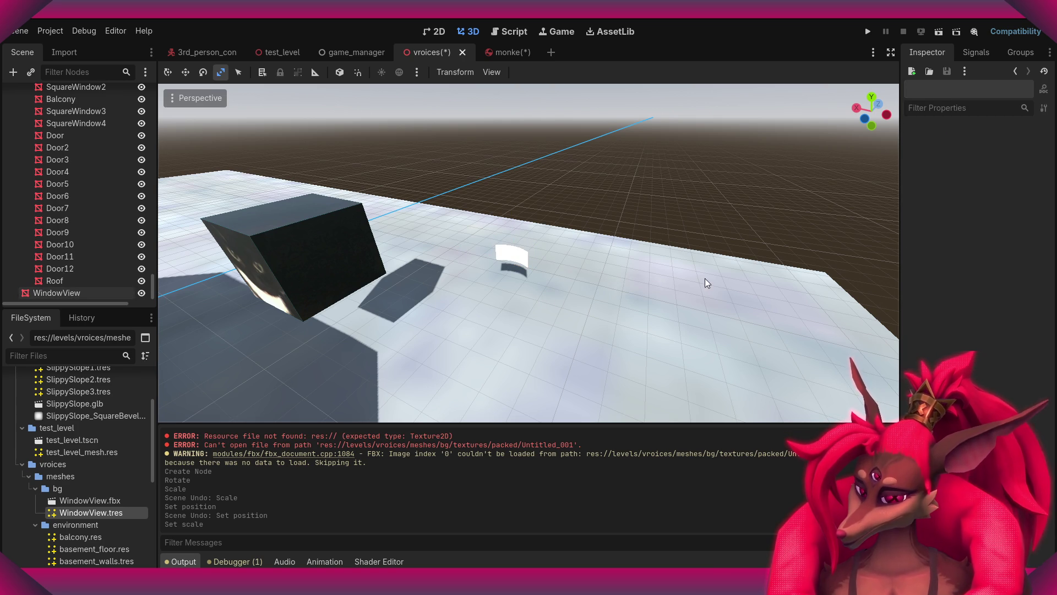
pyautogui.click(512, 254)
pyautogui.moveTo(513, 254); pyautogui.dragTo(358, 224)
pyautogui.moveTo(359, 224); pyautogui.dragTo(817, 329, button='middle')
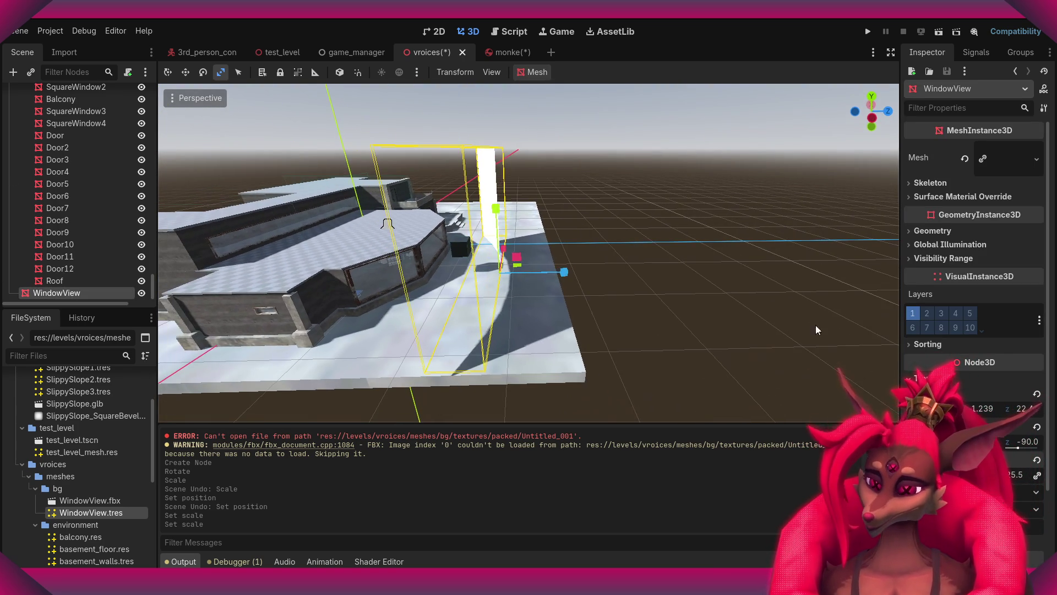
pyautogui.moveTo(361, 222); pyautogui.dragTo(368, 219)
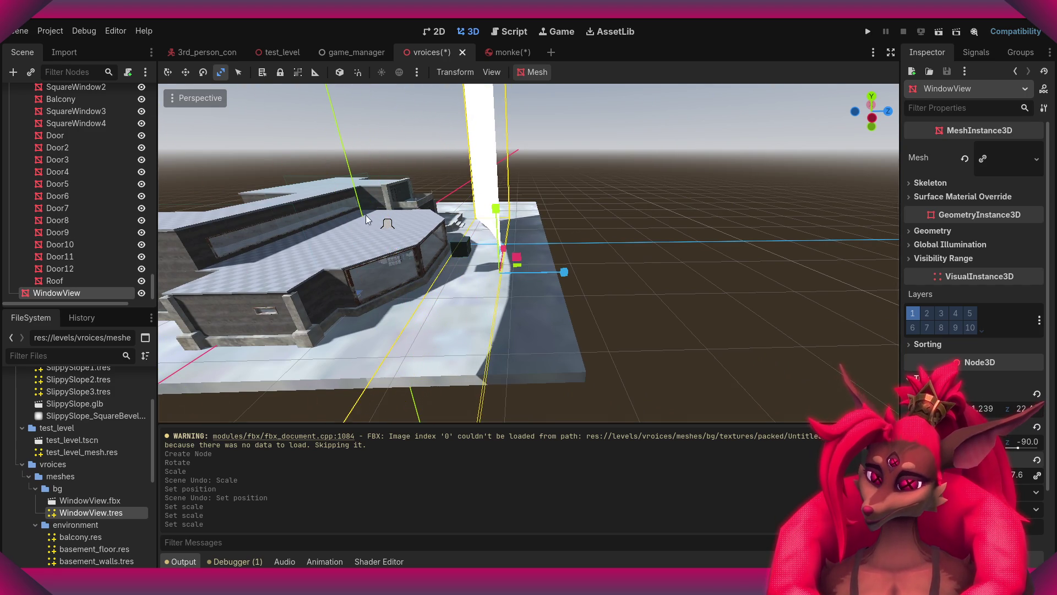
pyautogui.moveTo(367, 219); pyautogui.dragTo(538, 245, button='middle')
# - Move the WindowView mesh along Z, then check it from inside the room
pyautogui.press('w')
pyautogui.click(538, 222)
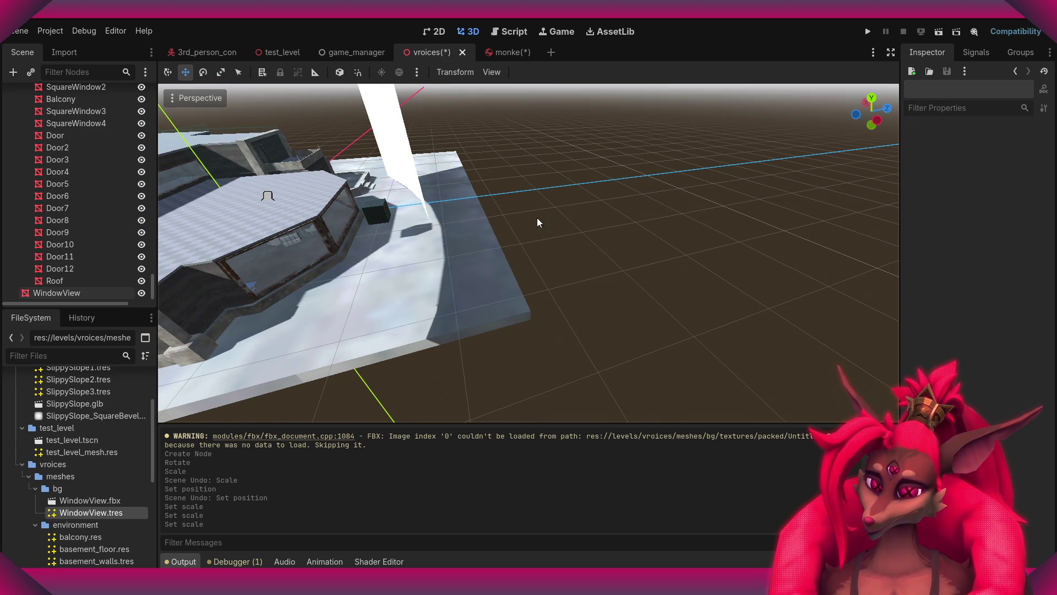
pyautogui.click(395, 171)
pyautogui.moveTo(492, 224)
pyautogui.mouseDown()
pyautogui.moveTo(590, 200)
pyautogui.moveTo(569, 200)
pyautogui.mouseUp()
pyautogui.press('w')
pyautogui.moveTo(569, 200); pyautogui.dragTo(569, 199, button='right')
pyautogui.moveTo(549, 262); pyautogui.dragTo(550, 262, button='right')
# - Slide the WindowView mesh sideways along X and shrink it slightly to sit outside the windows
pyautogui.moveTo(550, 262); pyautogui.dragTo(469, 247)
pyautogui.press('e')
pyautogui.press('r')
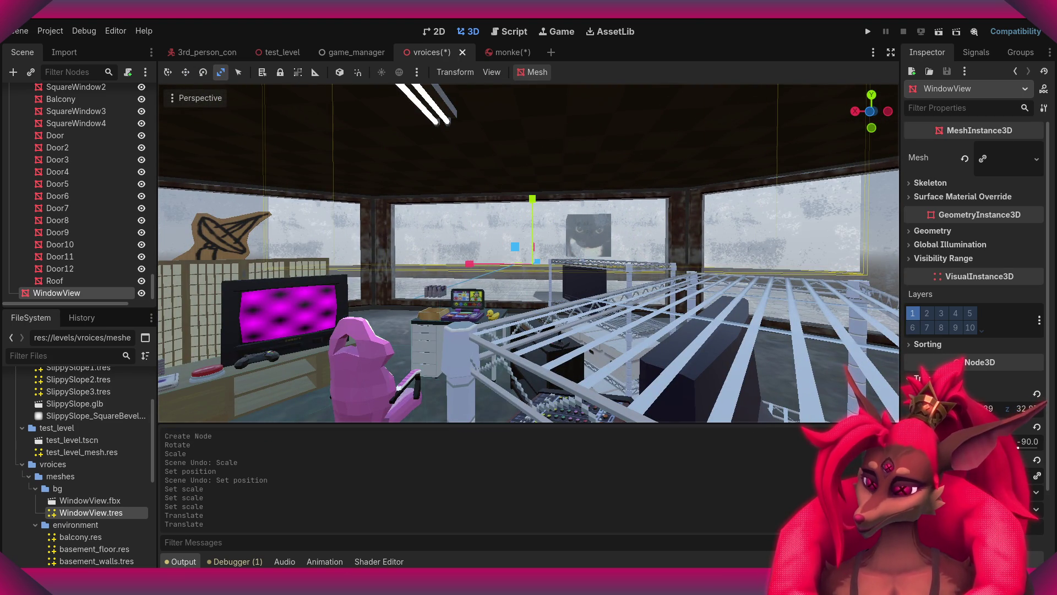
pyautogui.moveTo(1016, 475); pyautogui.dragTo(994, 475)
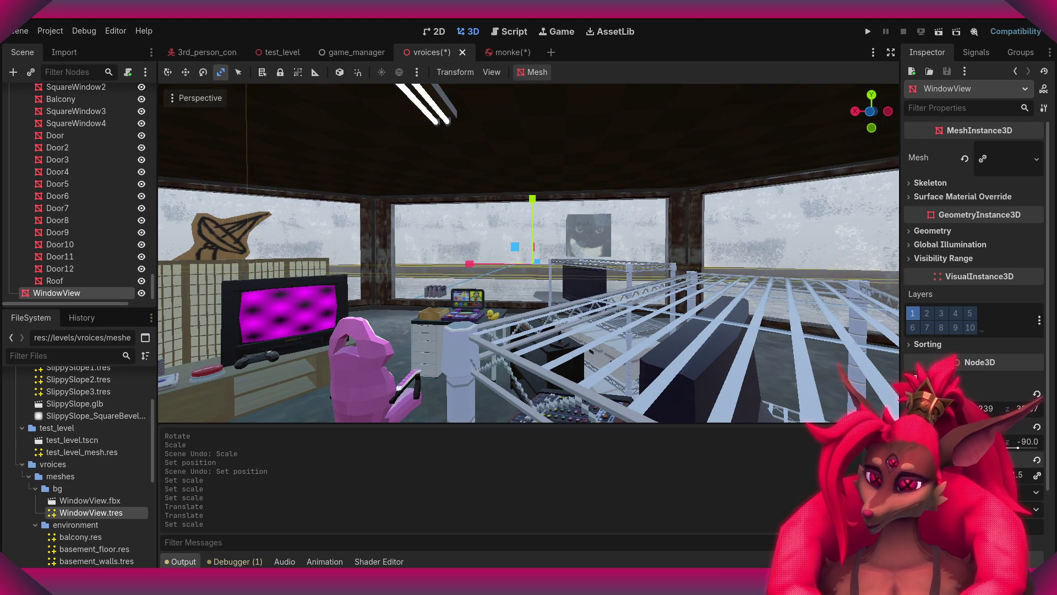
pyautogui.press('w')
pyautogui.click(542, 212)
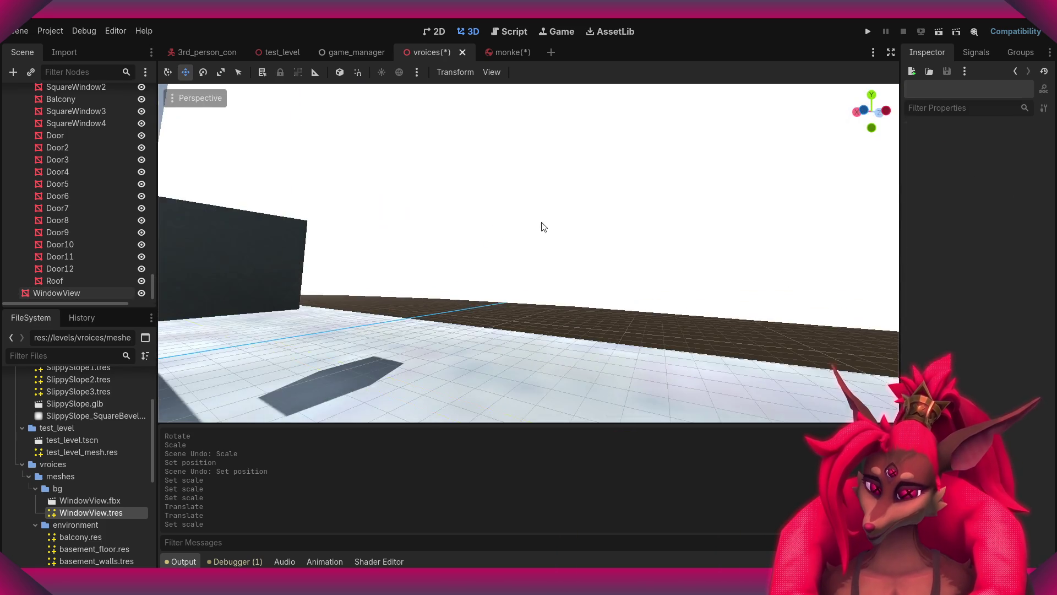
# - Nudge the WindowView backdrop with the Move gizmo and fly around the level to check it
pyautogui.click(543, 226)
pyautogui.scroll(-3, 543, 226)
pyautogui.moveTo(512, 215); pyautogui.dragTo(512, 231)
pyautogui.moveTo(528, 253)
pyautogui.mouseDown(button='right')
pyautogui.moveTo(452, 237)
pyautogui.moveTo(355, 162)
pyautogui.moveTo(532, 269)
pyautogui.mouseUp(button='right')
pyautogui.scroll(3, 451, 236)
pyautogui.moveTo(414, 232)
pyautogui.mouseDown(button='right')
pyautogui.moveTo(379, 209)
pyautogui.moveTo(418, 214)
pyautogui.moveTo(407, 204)
pyautogui.moveTo(374, 220)
pyautogui.moveTo(419, 215)
pyautogui.moveTo(407, 209)
pyautogui.moveTo(386, 213)
pyautogui.moveTo(746, 283)
pyautogui.mouseUp(button='right')
pyautogui.scroll(3, 396, 220)
pyautogui.scroll(-10, 380, 210)
pyautogui.scroll(-4, 385, 209)
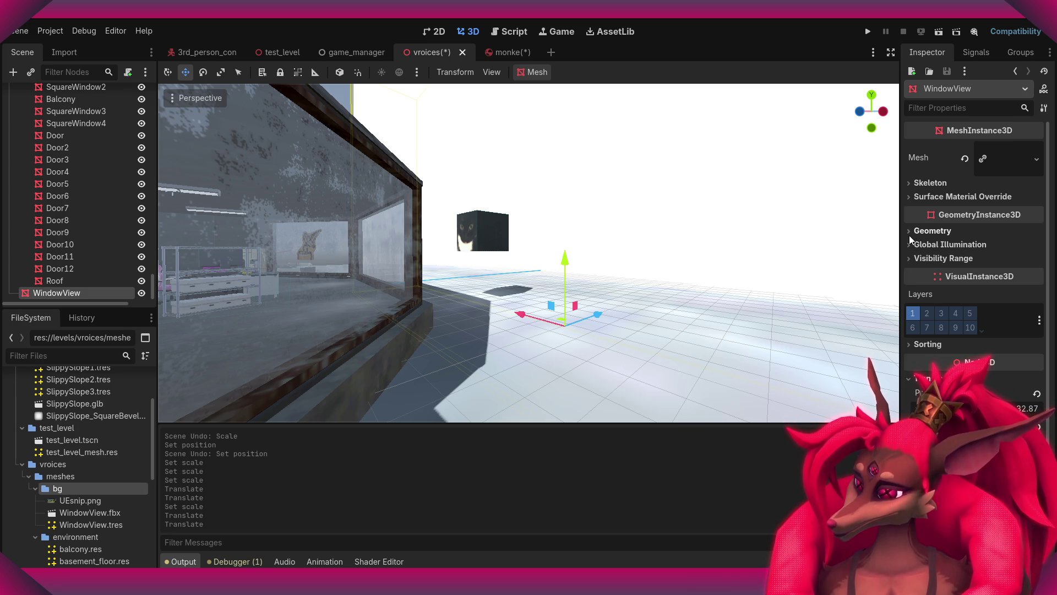
pyautogui.moveTo(778, 196); pyautogui.dragTo(778, 196, button='right')
# - Give WindowView's Surface Material Override 0 a new unshaded StandardMaterial3D
pyautogui.scroll(2, 779, 195)
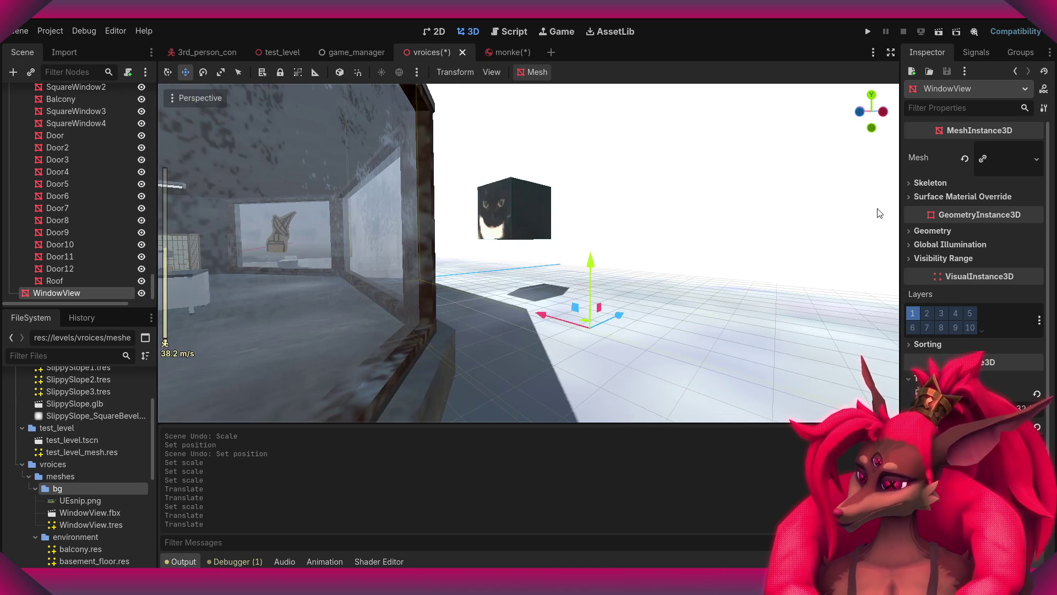
pyautogui.click(962, 197)
pyautogui.click(1037, 213)
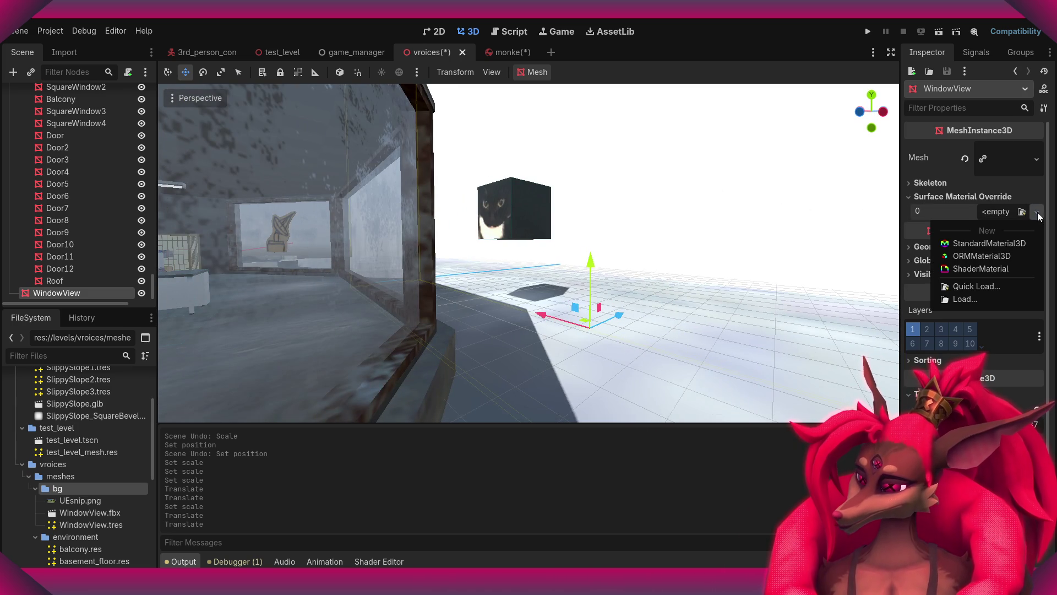
pyautogui.click(987, 242)
pyautogui.click(1005, 228)
pyautogui.click(1006, 229)
pyautogui.click(1006, 228)
pyautogui.scroll(-3, 957, 337)
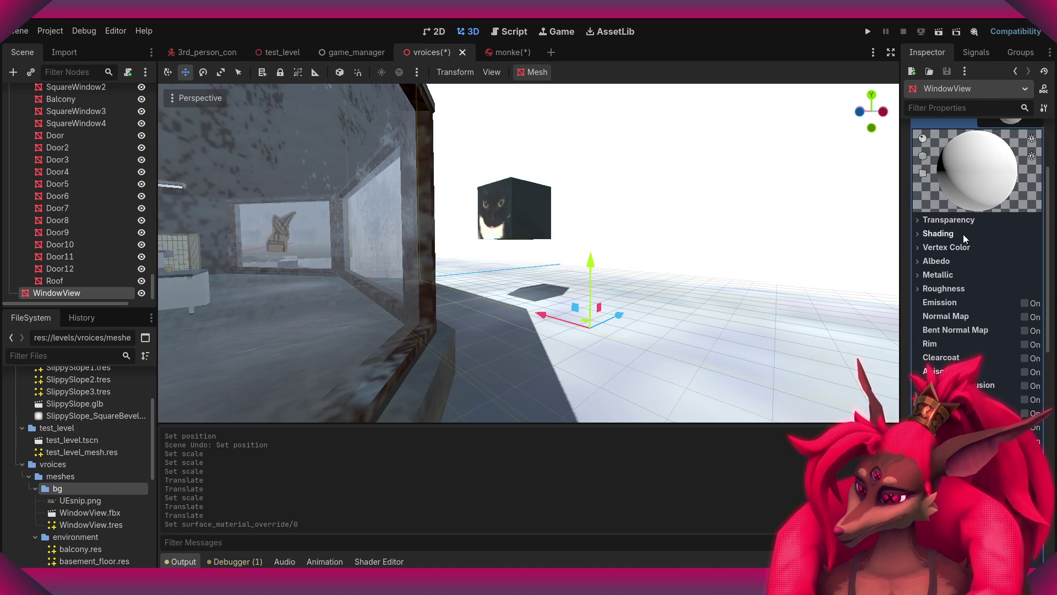
pyautogui.click(920, 235)
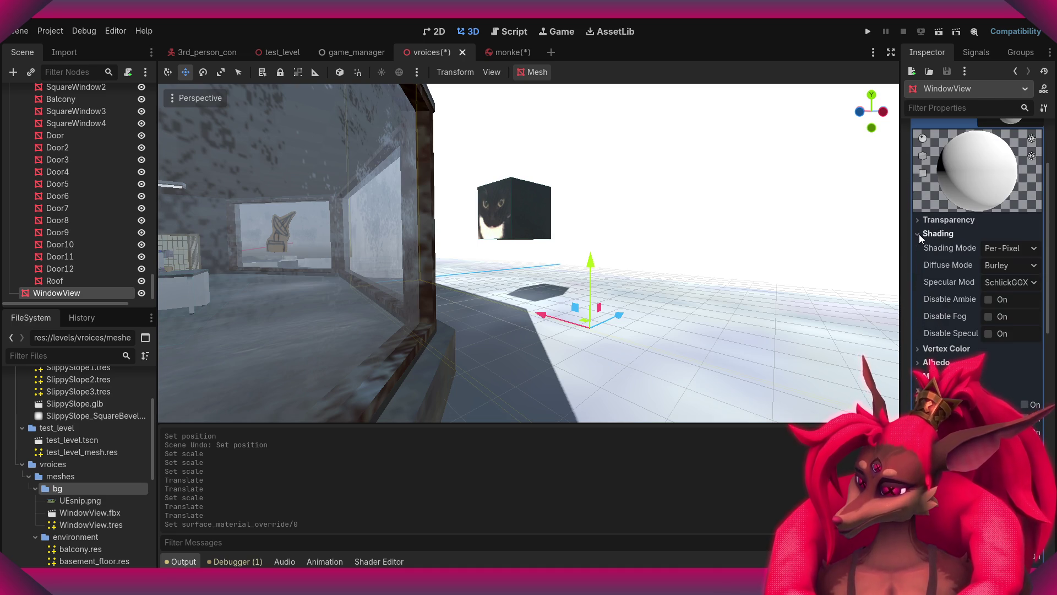
pyautogui.click(1011, 247)
pyautogui.click(1010, 268)
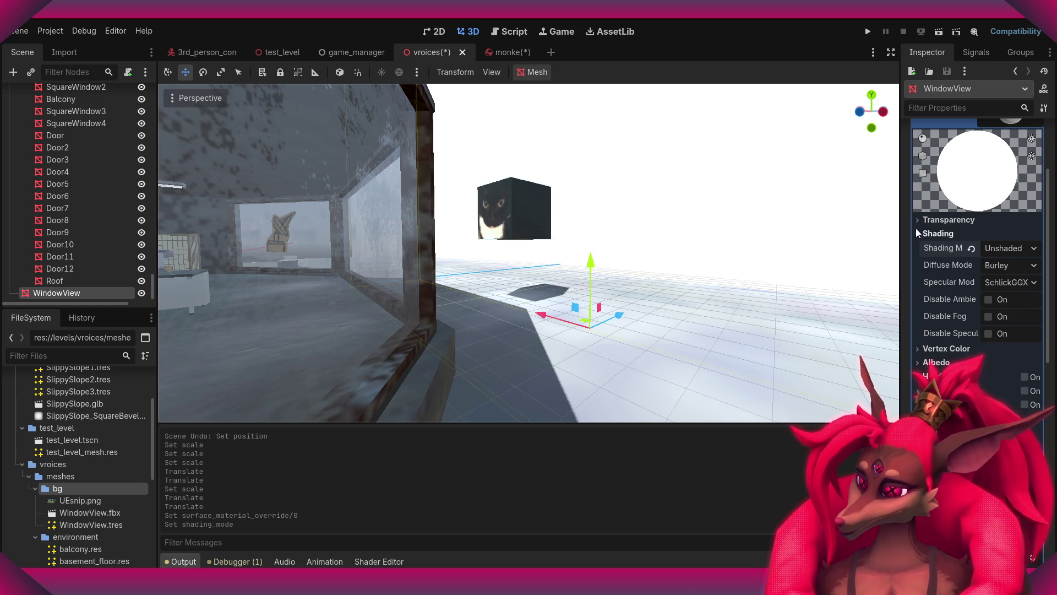
# - Set UEsnip.png as the material's albedo texture and lower the WindowView plane slightly
pyautogui.click(938, 234)
pyautogui.click(937, 261)
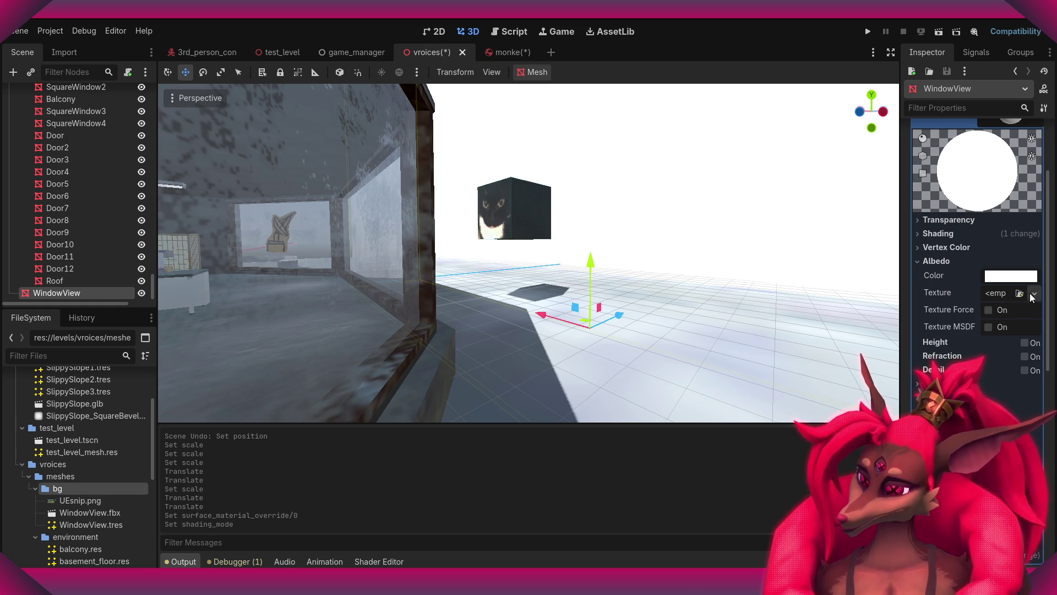
pyautogui.moveTo(878, 341)
pyautogui.mouseDown()
pyautogui.moveTo(983, 292)
pyautogui.moveTo(1000, 296)
pyautogui.mouseUp()
pyautogui.moveTo(472, 304); pyautogui.dragTo(471, 304, button='right')
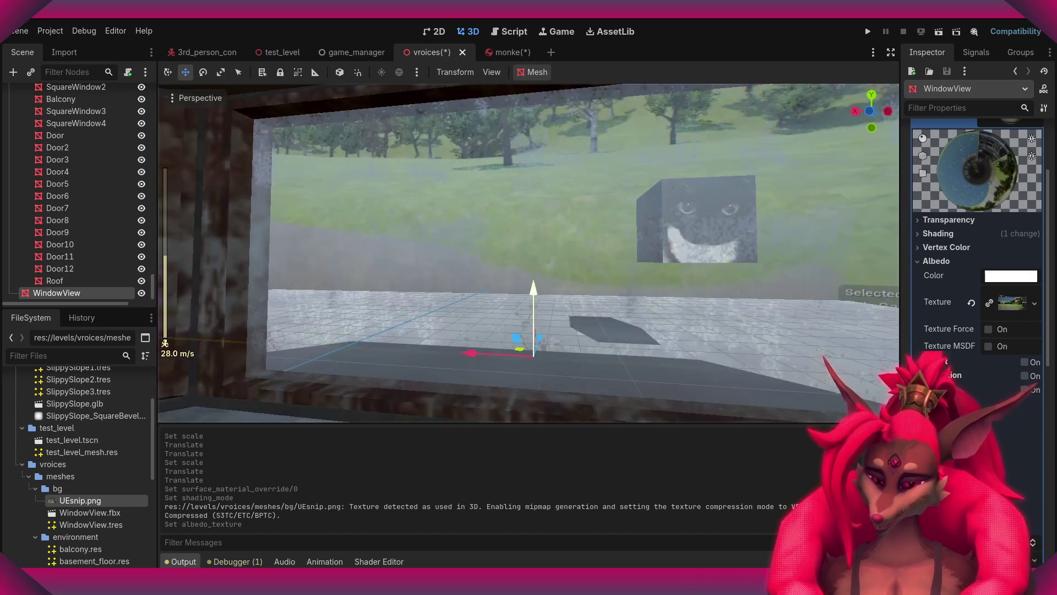
pyautogui.moveTo(530, 286); pyautogui.dragTo(534, 377)
pyautogui.click(549, 283)
pyautogui.moveTo(550, 283); pyautogui.dragTo(569, 296, button='right')
pyautogui.scroll(-8, 550, 286)
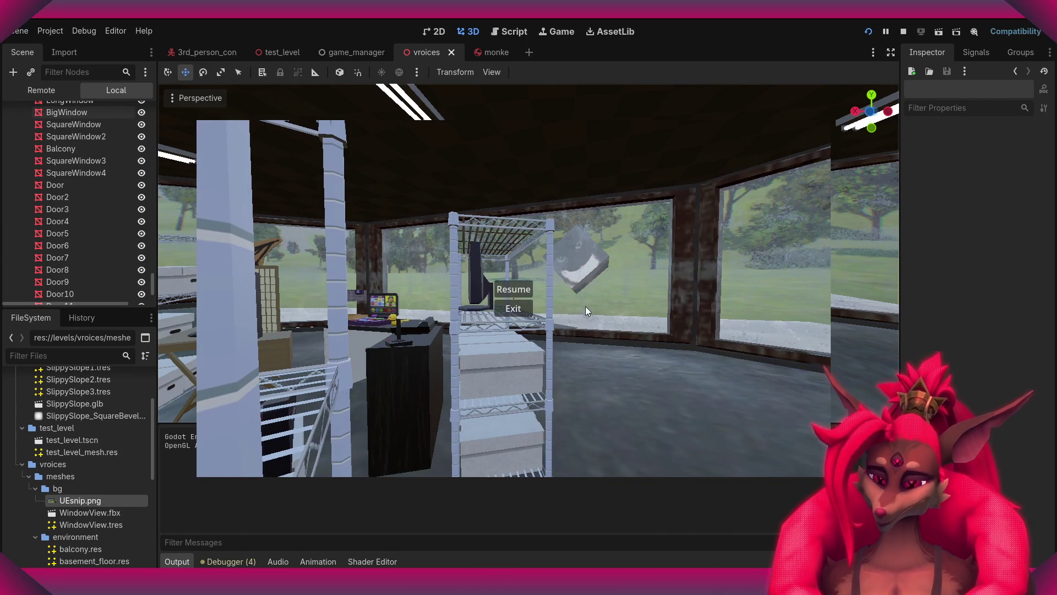
pyautogui.press('F8')
pyautogui.scroll(2, 521, 308)
pyautogui.press('w')
pyautogui.moveTo(520, 308); pyautogui.dragTo(607, 293, button='right')
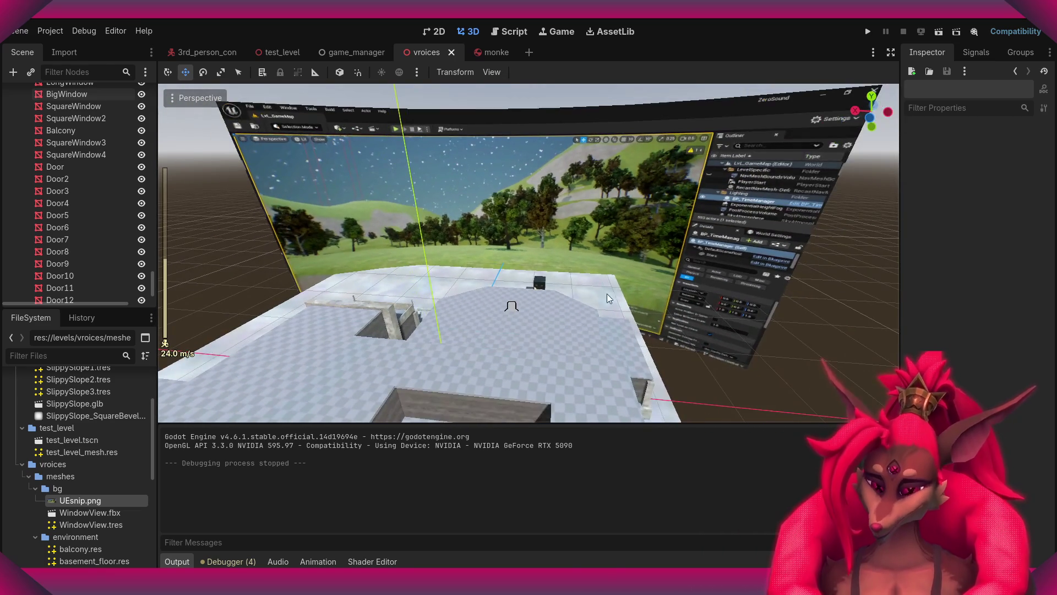
# - Move the WindowView plane to a new position outside the windows
pyautogui.click(560, 266)
pyautogui.click(452, 315)
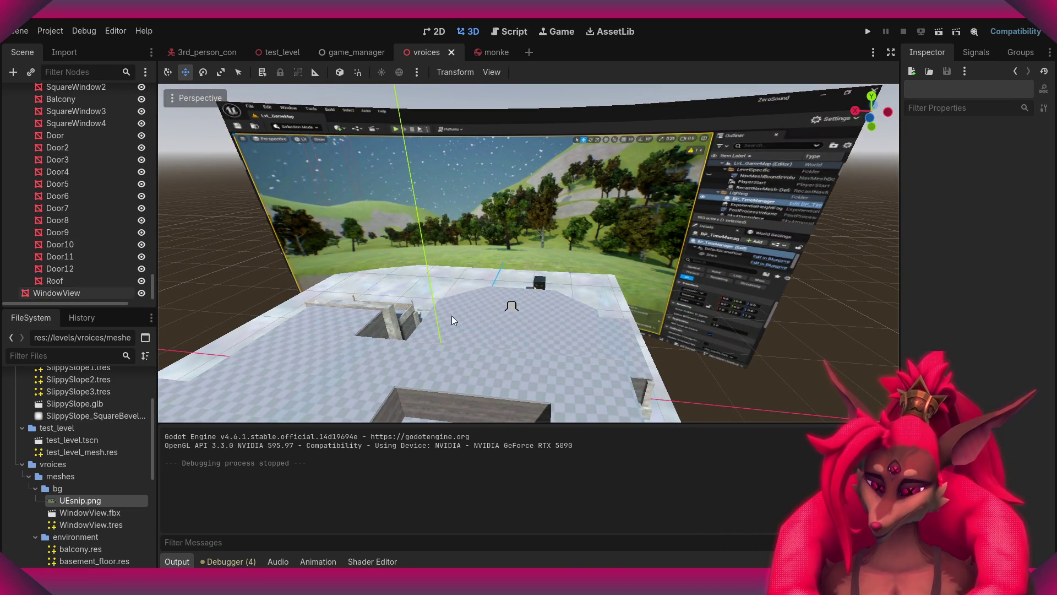
pyautogui.click(496, 242)
pyautogui.moveTo(463, 309); pyautogui.dragTo(496, 306)
pyautogui.moveTo(490, 312)
pyautogui.mouseDown(button='right')
pyautogui.moveTo(479, 297)
pyautogui.moveTo(609, 288)
pyautogui.moveTo(514, 136)
pyautogui.moveTo(481, 308)
pyautogui.mouseUp(button='right')
pyautogui.scroll(2, 514, 136)
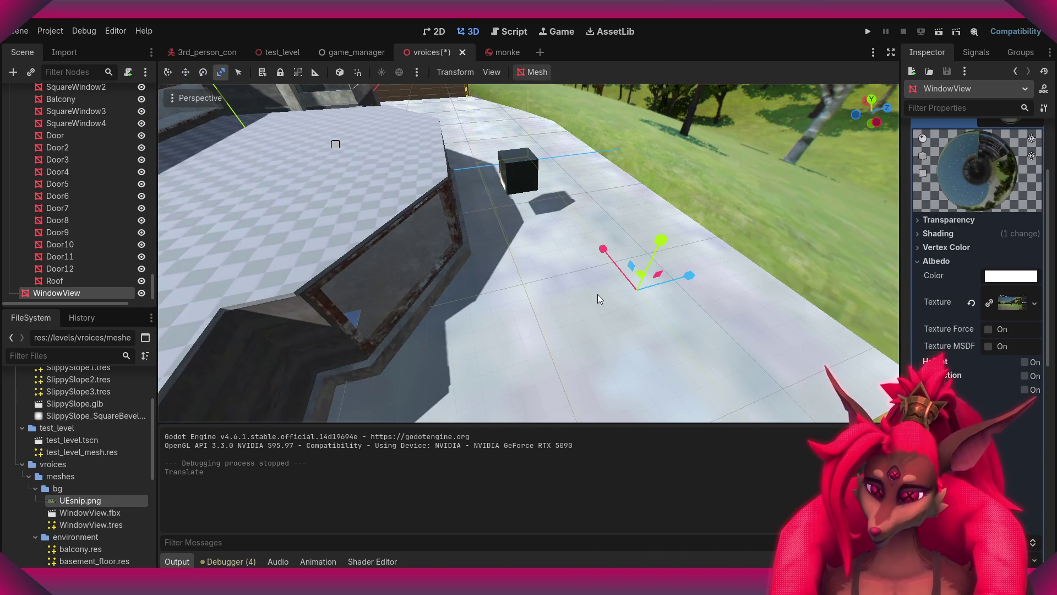
# - Rescale the WindowView plane along Z, redoing it after an undo, then run the project
pyautogui.moveTo(677, 283); pyautogui.dragTo(754, 253)
pyautogui.moveTo(754, 253); pyautogui.dragTo(754, 253, button='right')
pyautogui.moveTo(468, 161)
pyautogui.mouseDown(button='right')
pyautogui.moveTo(551, 141)
pyautogui.moveTo(550, 177)
pyautogui.moveTo(518, 177)
pyautogui.moveTo(677, 270)
pyautogui.mouseUp(button='right')
pyautogui.scroll(2, 552, 141)
pyautogui.scroll(-10, 550, 177)
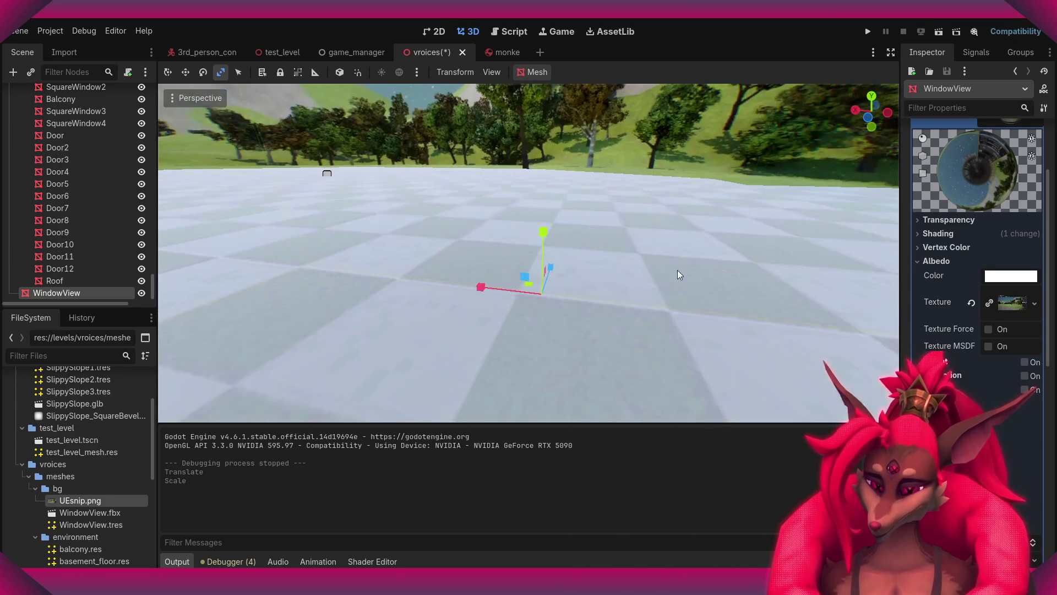
pyautogui.hotkey('ctrl', 'z')
pyautogui.click(493, 296)
pyautogui.click(478, 290)
pyautogui.moveTo(478, 290); pyautogui.dragTo(530, 273, button='right')
pyautogui.press('w')
pyautogui.click(867, 33)
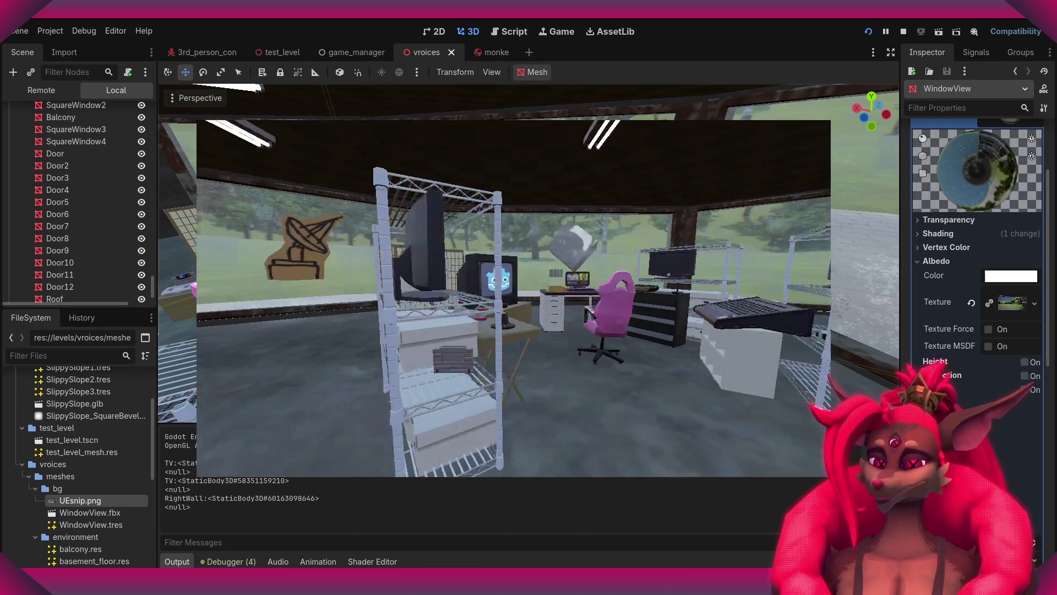
# - Pause and exit the running vroices game, then view the test_level slope and ball
pyautogui.press('Escape')
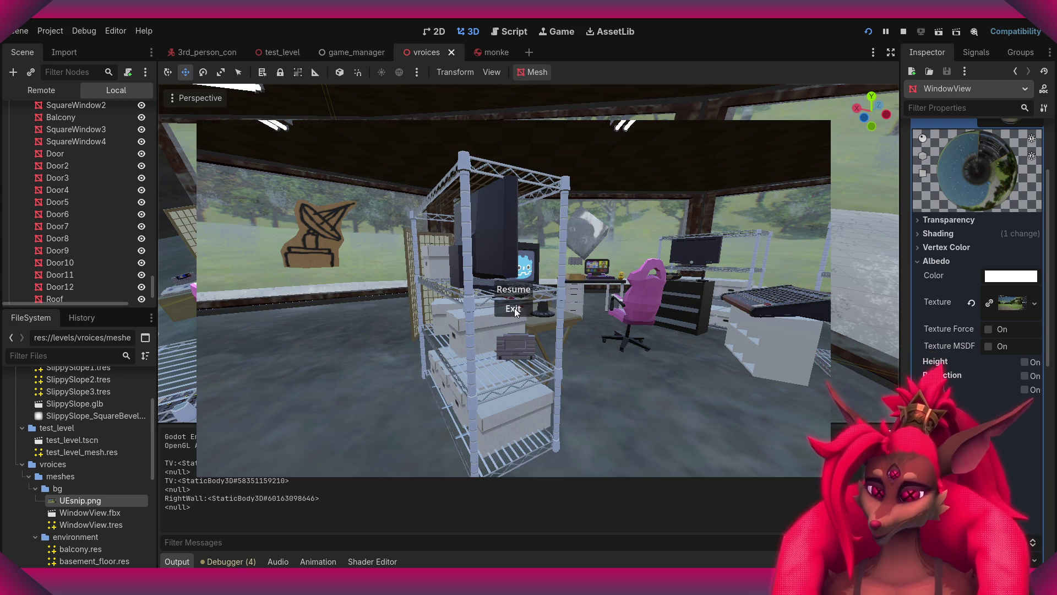
pyautogui.click(515, 311)
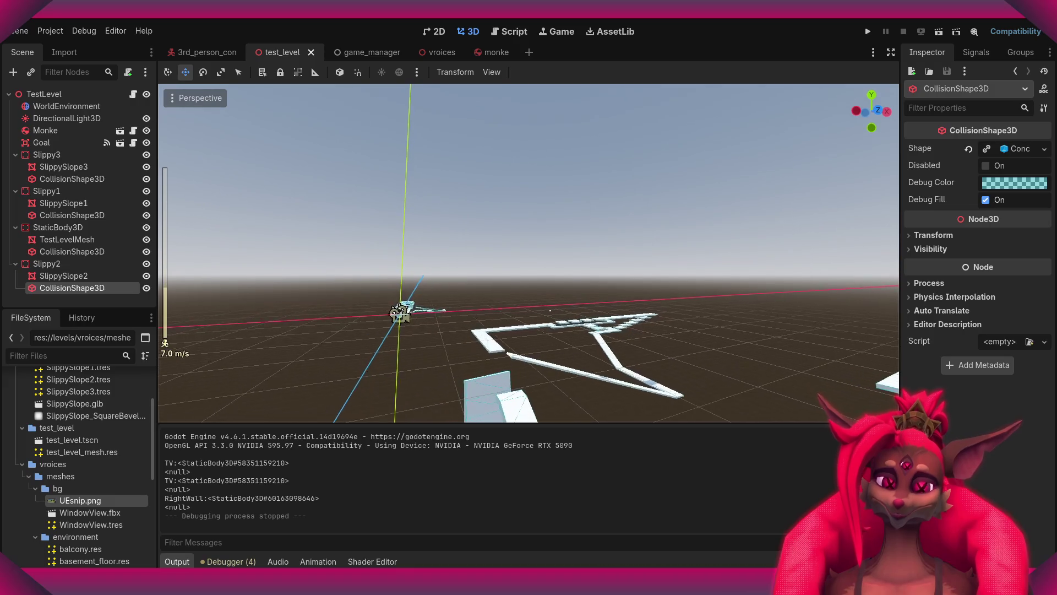
pyautogui.scroll(5, 529, 253)
pyautogui.moveTo(529, 253); pyautogui.dragTo(529, 253, button='right')
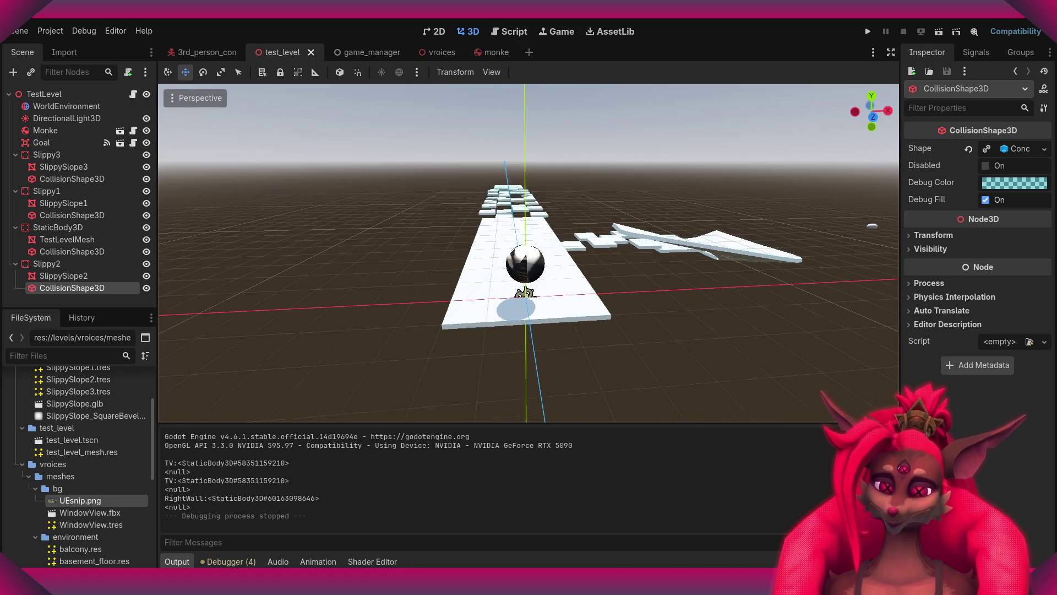
pyautogui.moveTo(583, 188); pyautogui.dragTo(583, 189, button='right')
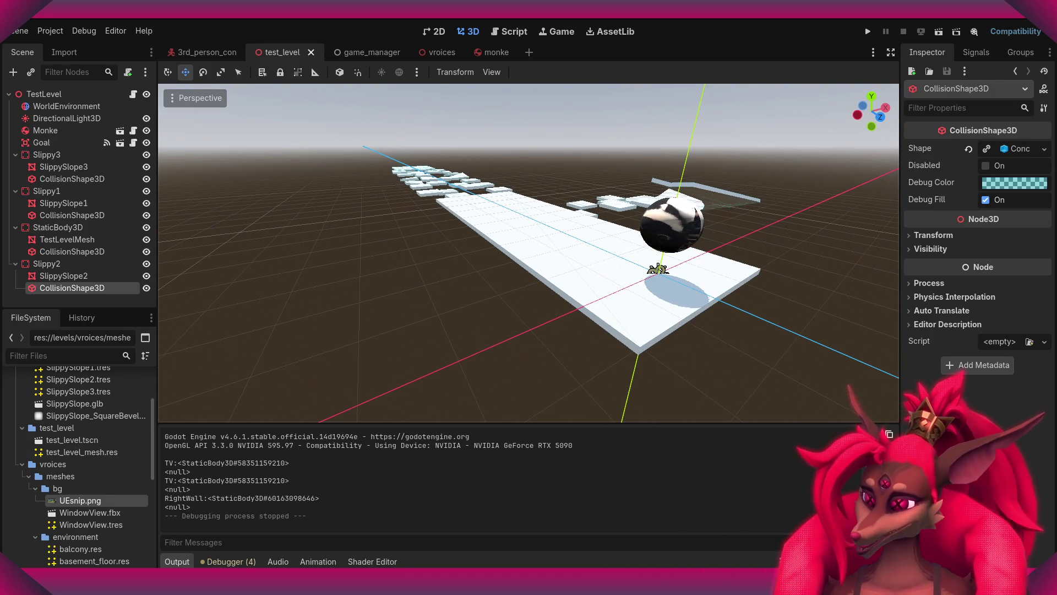
# - Playtest the test_level scene twice, exiting from the pause menu each time
pyautogui.click(940, 32)
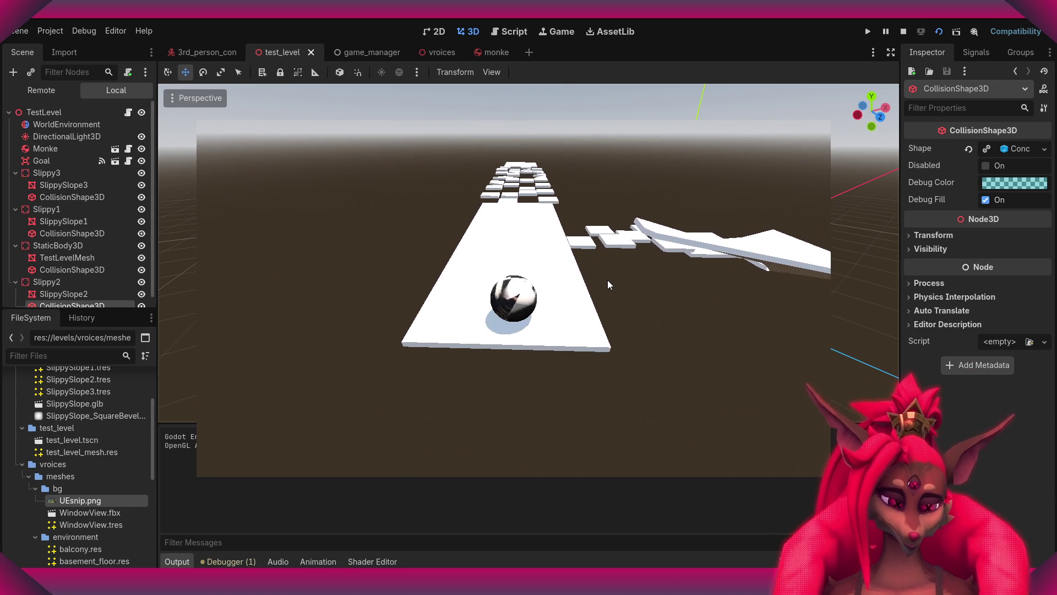
pyautogui.moveTo(607, 280)
pyautogui.mouseDown()
pyautogui.moveTo(748, 281)
pyautogui.moveTo(590, 283)
pyautogui.mouseUp()
pyautogui.press('Escape')
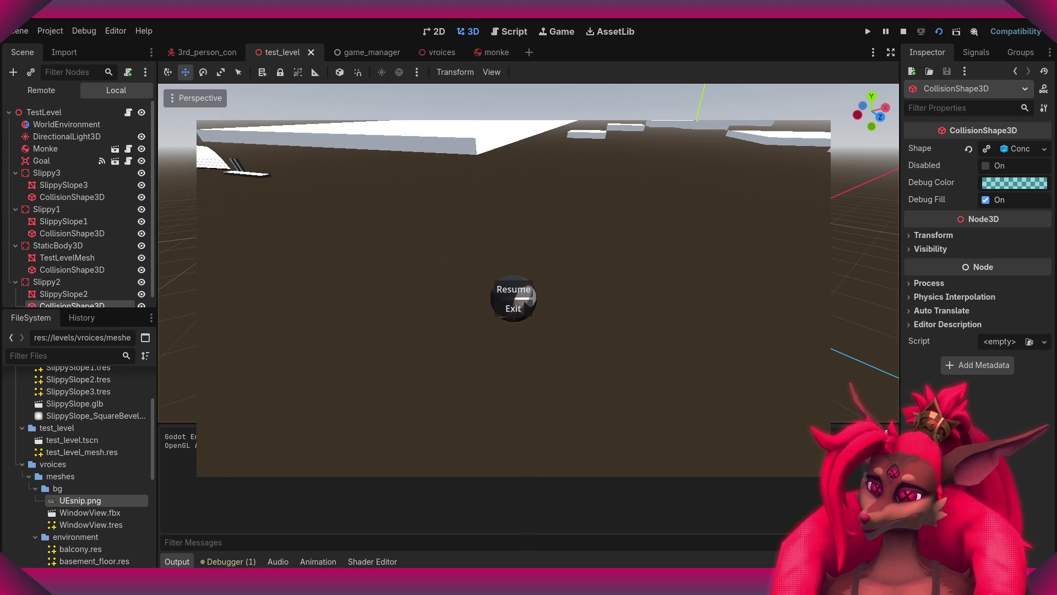
pyautogui.click(513, 308)
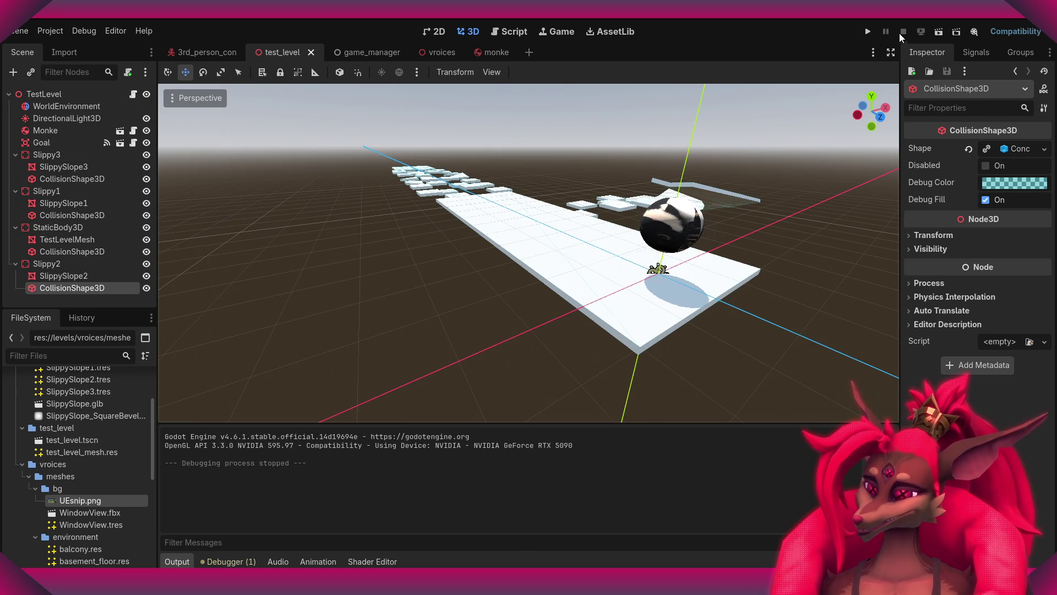
pyautogui.click(939, 31)
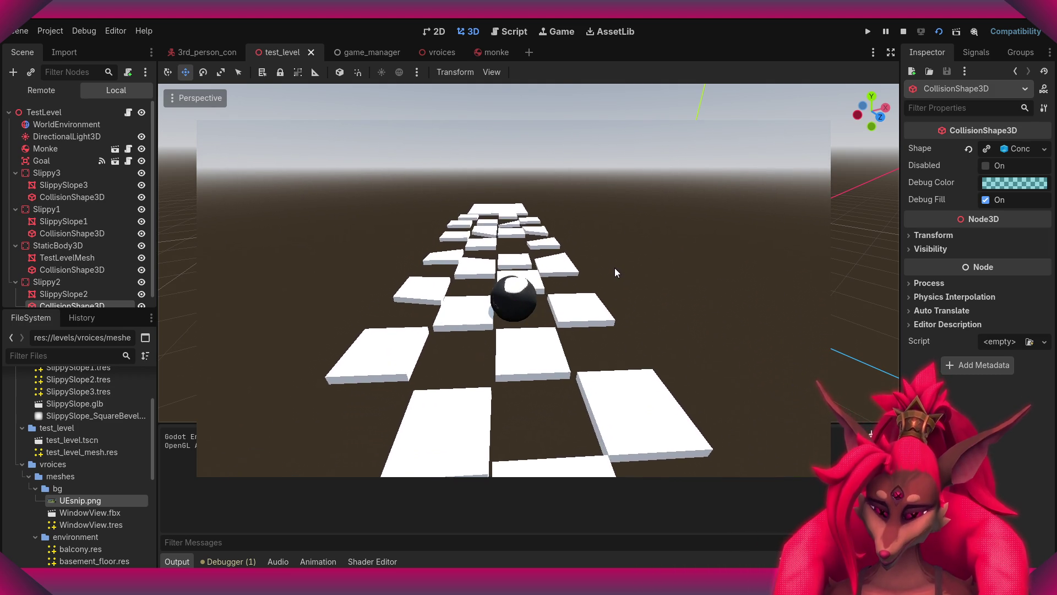
pyautogui.press('Escape')
pyautogui.click(513, 309)
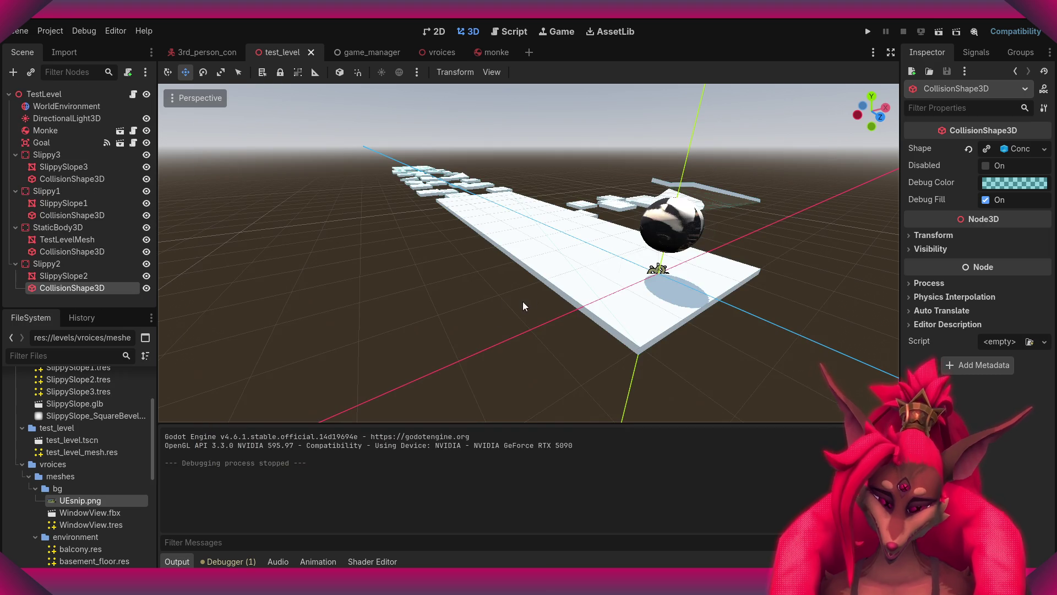
# - Open the monke scene and select the ball's mesh, then its collision shape
pyautogui.click(487, 53)
pyautogui.click(51, 118)
pyautogui.click(50, 106)
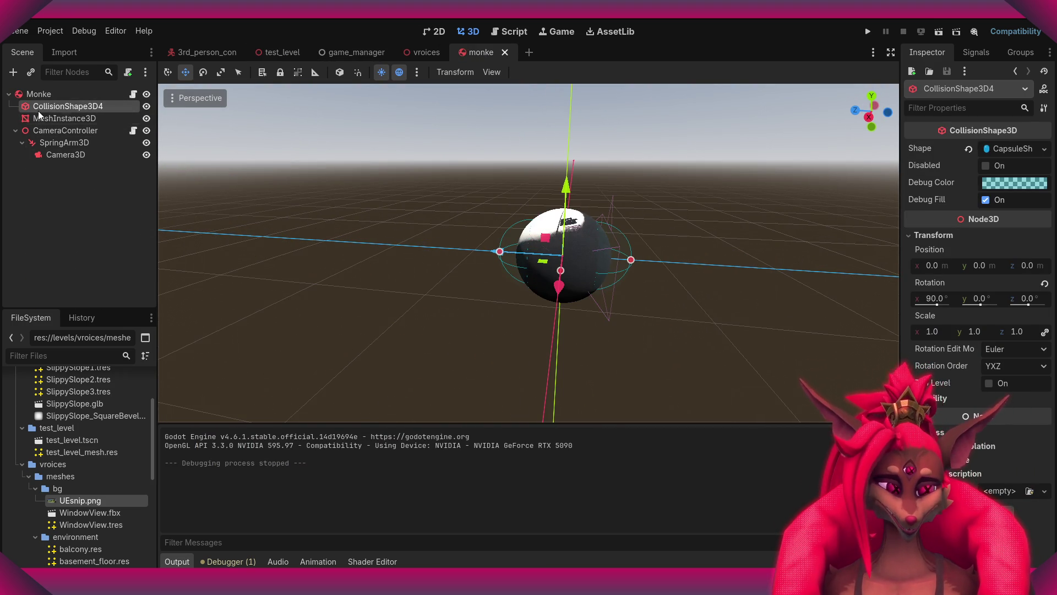
# - Replace the ball's capsule collision with a New SphereShape3D of radius 0.52
pyautogui.click(1005, 148)
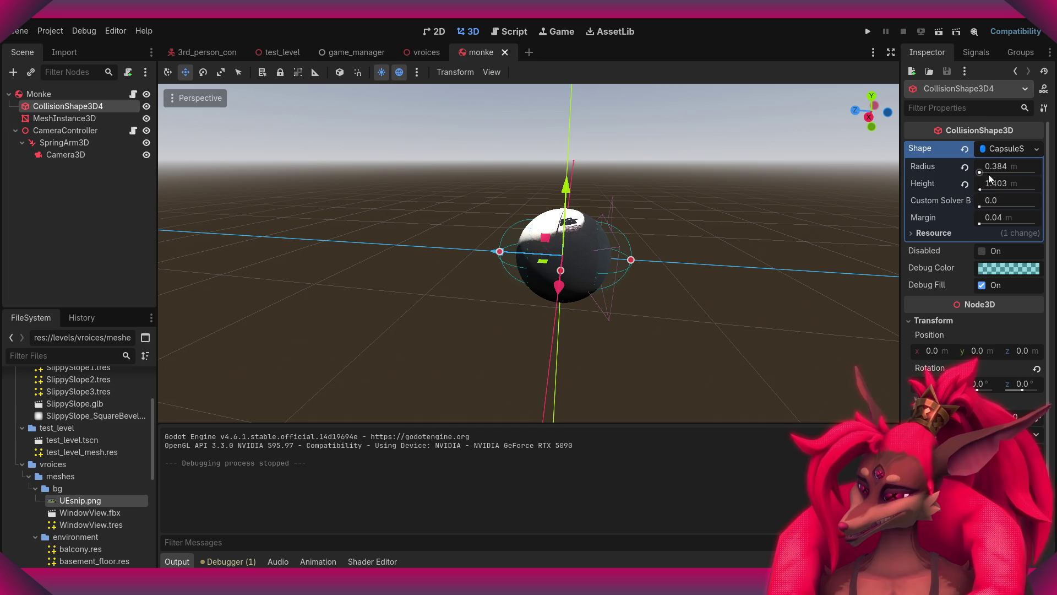
pyautogui.click(1000, 149)
pyautogui.click(1016, 150)
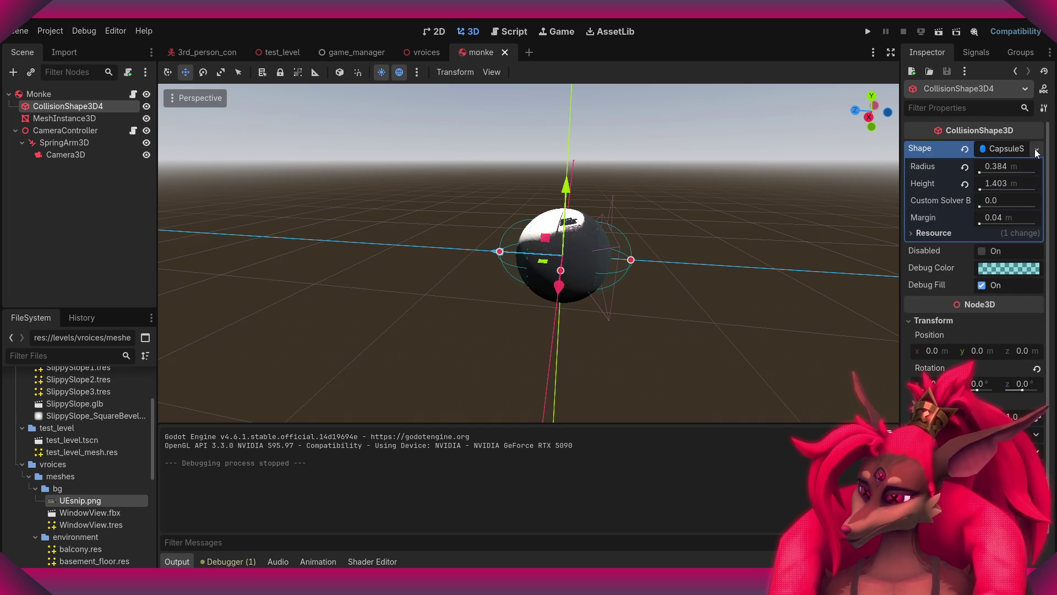
pyautogui.click(1035, 149)
pyautogui.click(1043, 150)
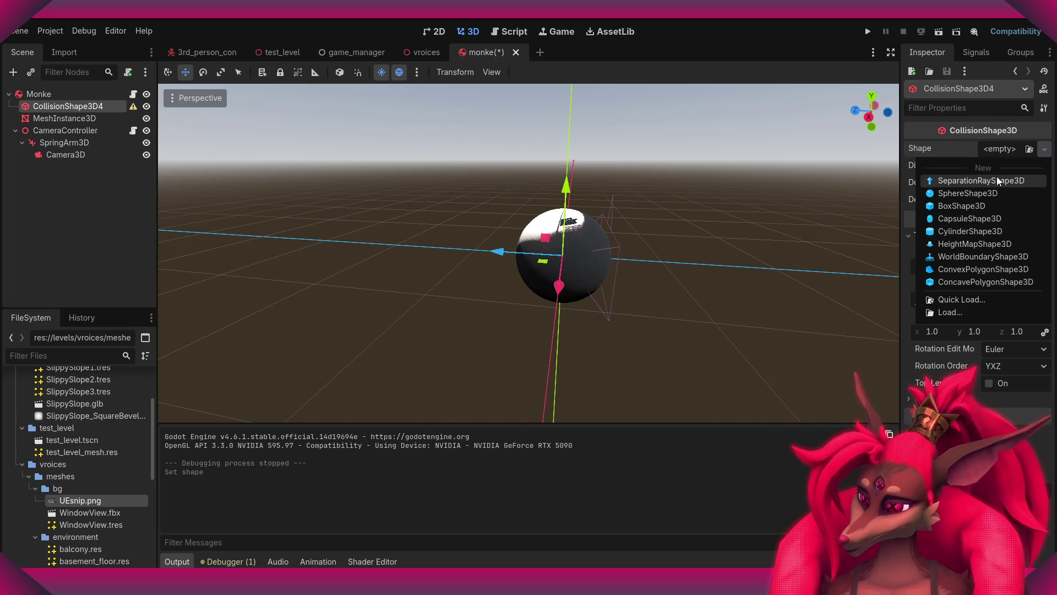
pyautogui.click(975, 194)
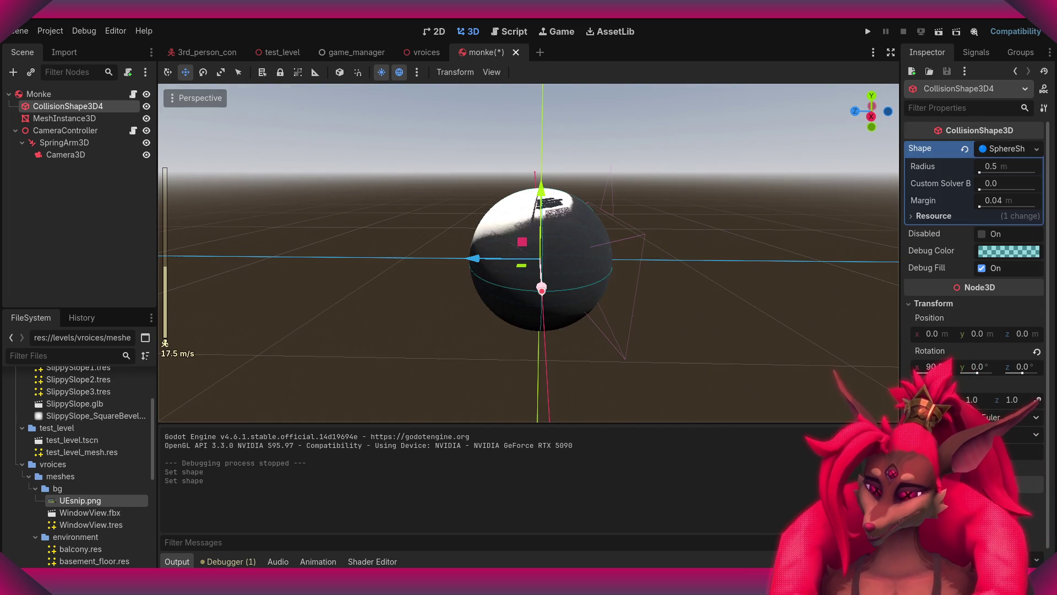
pyautogui.moveTo(518, 190); pyautogui.dragTo(584, 196, button='middle')
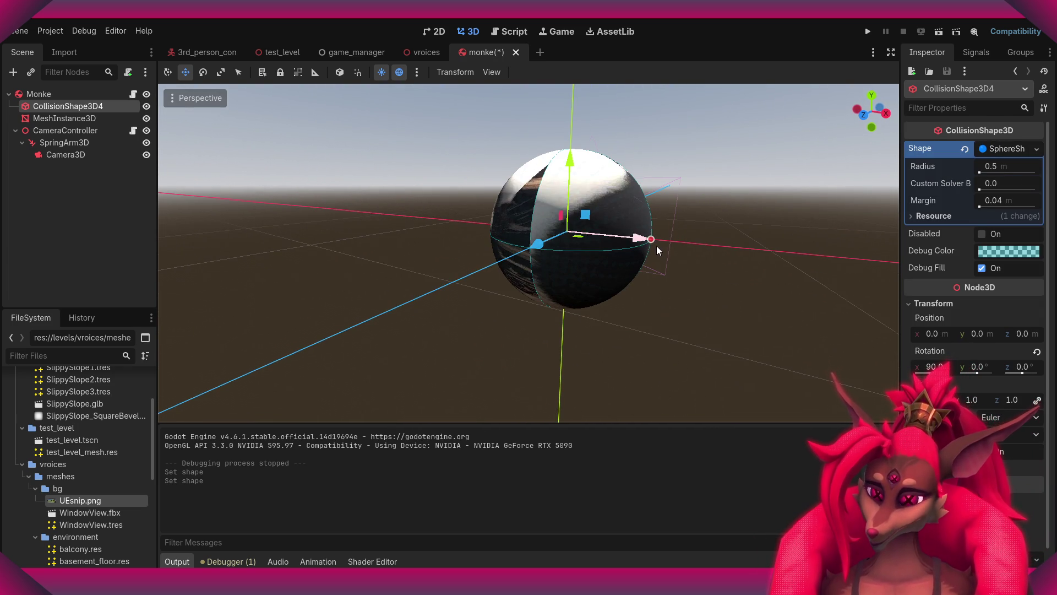
pyautogui.moveTo(653, 240); pyautogui.dragTo(655, 242)
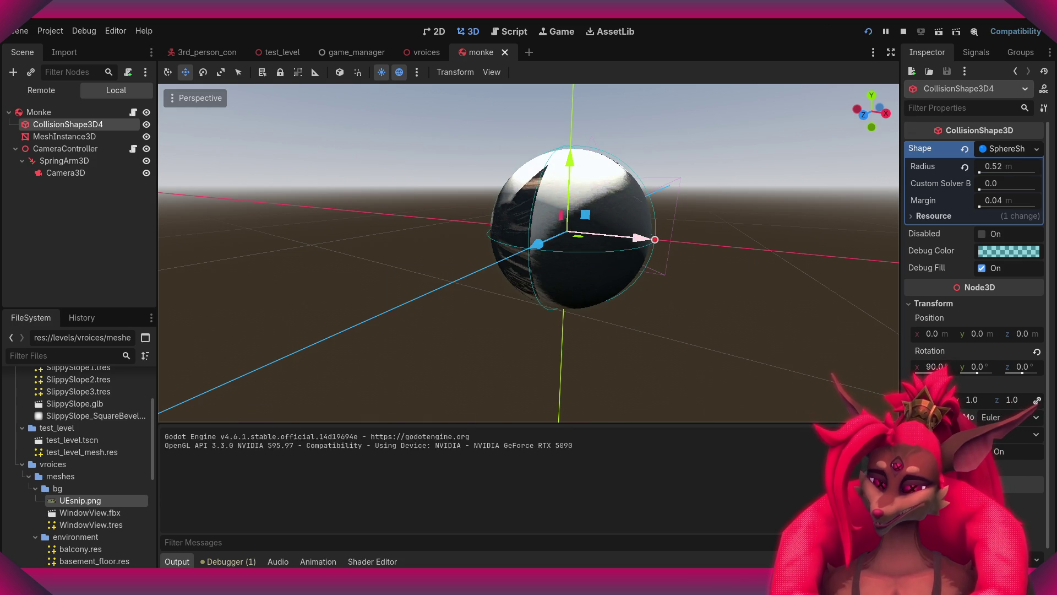
# - Stop the running game and switch to the vroices scene
pyautogui.press('F8')
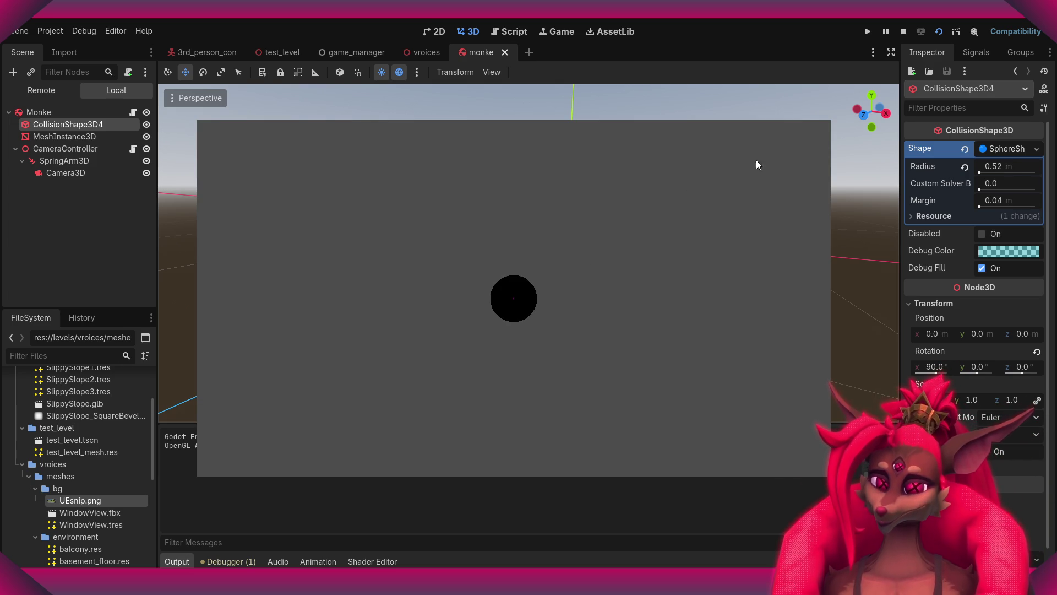
pyautogui.press('F8')
pyautogui.click(425, 55)
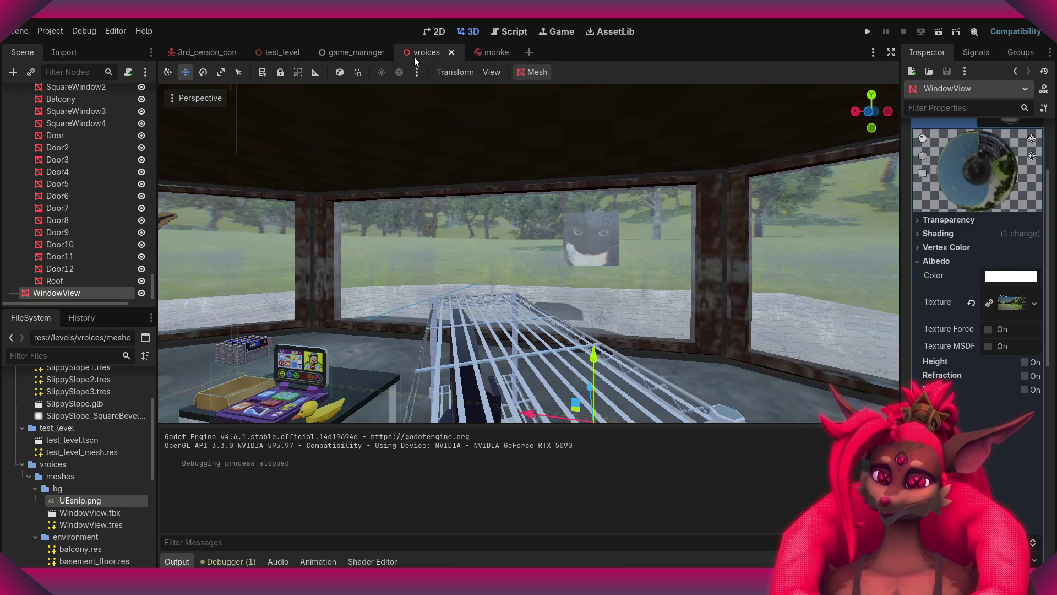
# - Switch to test_level and playtest the sphere-collided ball, exiting via the pause menu
pyautogui.click(353, 55)
pyautogui.click(255, 53)
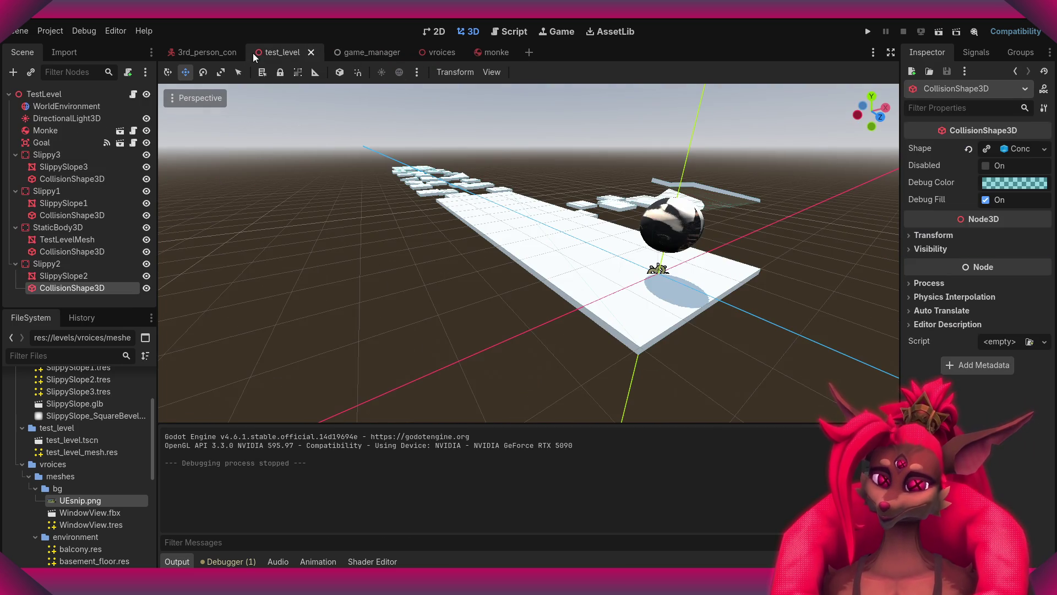
pyautogui.click(942, 35)
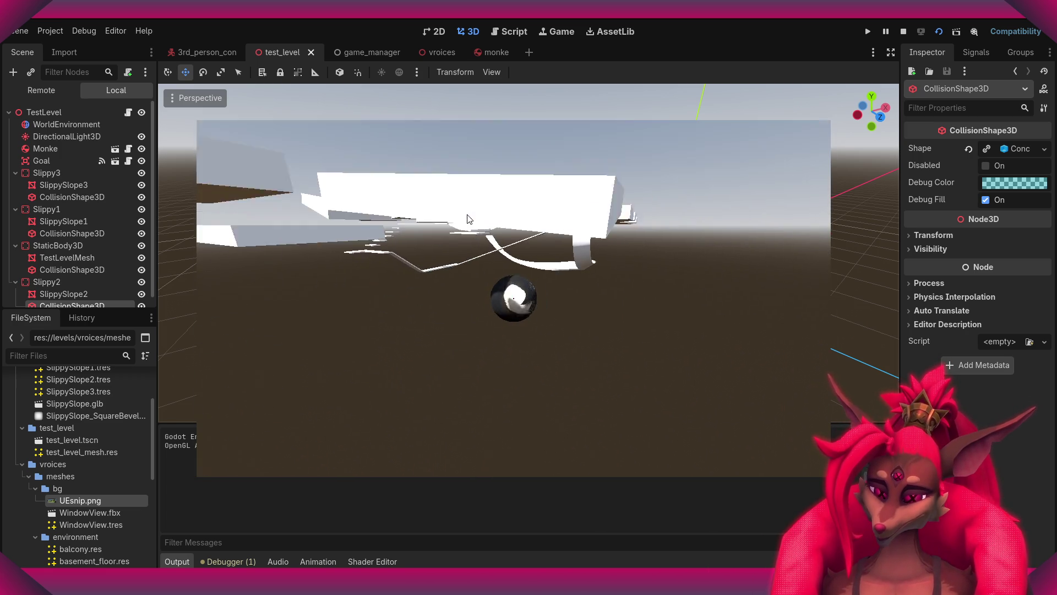
pyautogui.press('Escape')
pyautogui.click(529, 305)
# - Fly toward the slopes and select SlippySlope2, then SlippySlope1
pyautogui.moveTo(529, 304); pyautogui.dragTo(529, 304, button='right')
pyautogui.click(645, 315)
pyautogui.moveTo(646, 315); pyautogui.dragTo(470, 277, button='right')
pyautogui.scroll(8, 646, 316)
pyautogui.click(645, 316)
pyautogui.scroll(5, 645, 315)
pyautogui.click(470, 277)
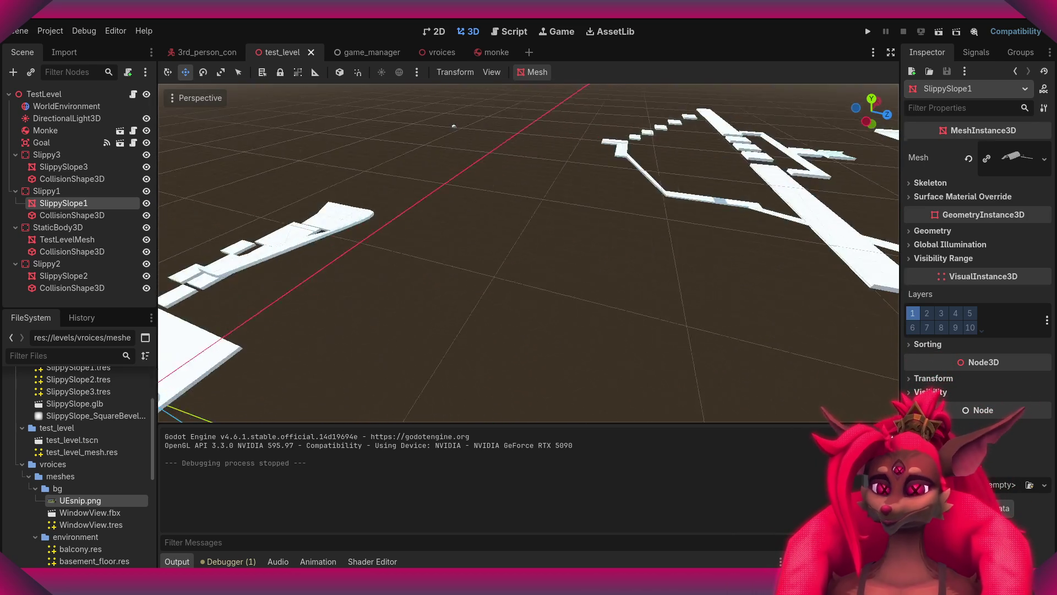
# - Fly the viewport in close to the slope meshes around the level
pyautogui.moveTo(529, 254); pyautogui.dragTo(529, 237, button='right')
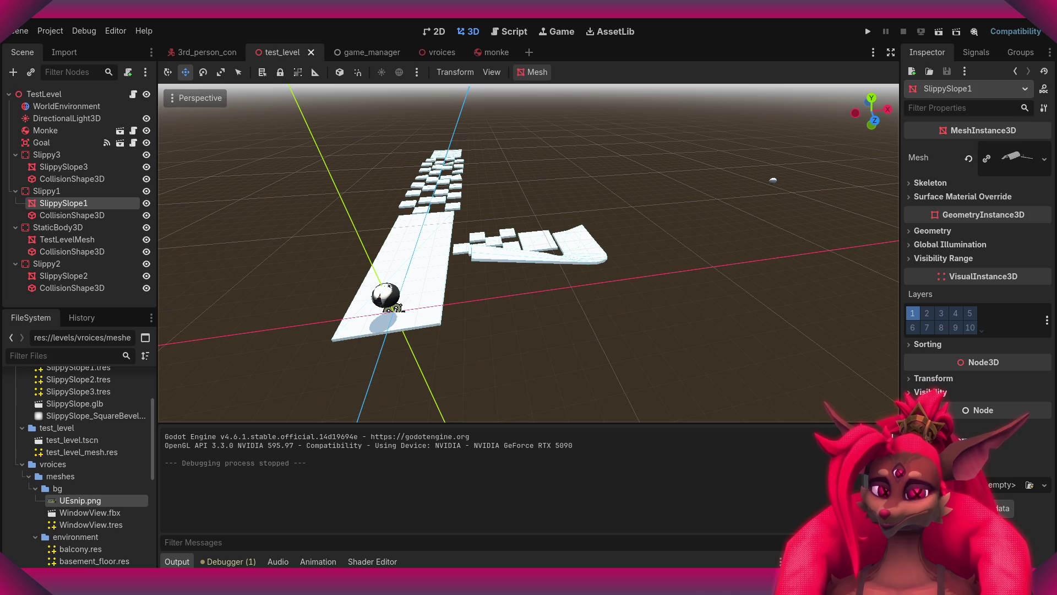
pyautogui.moveTo(538, 251)
pyautogui.mouseDown(button='right')
pyautogui.moveTo(532, 258)
pyautogui.moveTo(538, 251)
pyautogui.mouseUp(button='right')
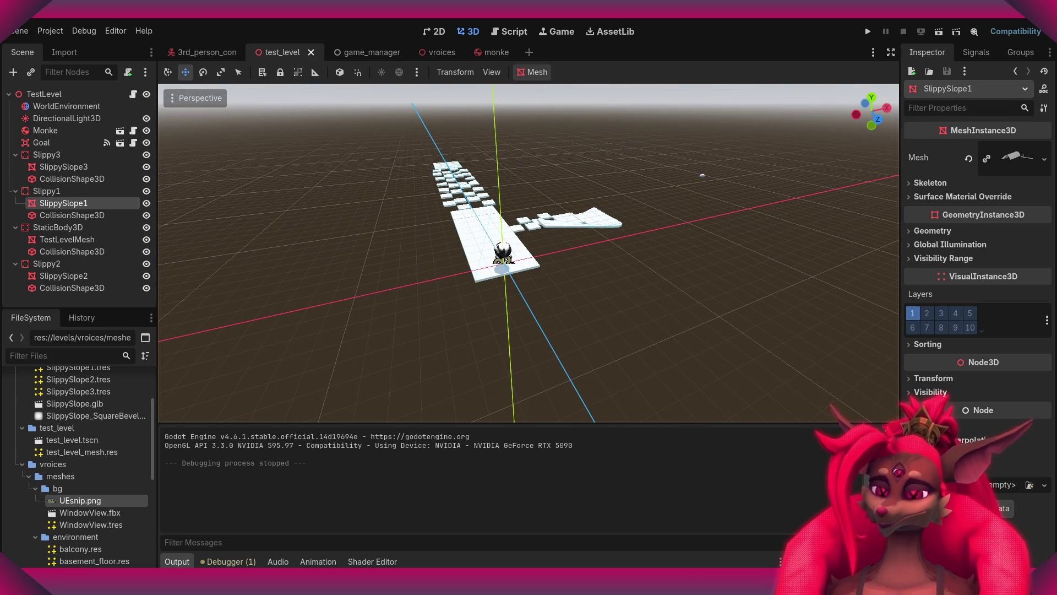
pyautogui.click(668, 289)
pyautogui.moveTo(668, 288)
pyautogui.mouseDown(button='right')
pyautogui.moveTo(650, 286)
pyautogui.moveTo(659, 276)
pyautogui.moveTo(549, 333)
pyautogui.mouseUp(button='right')
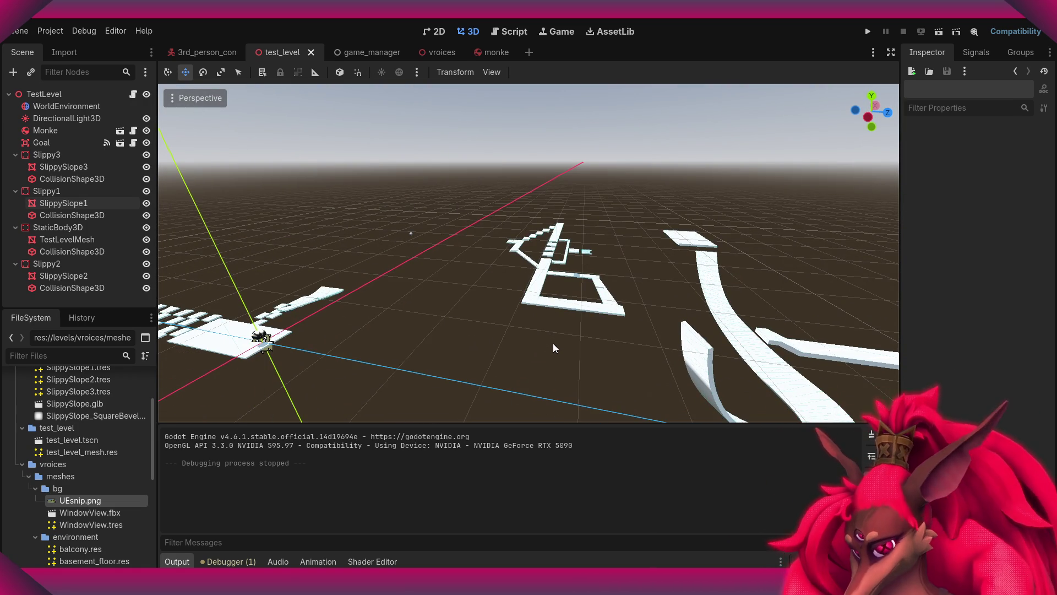
pyautogui.moveTo(618, 320); pyautogui.dragTo(531, 302, button='middle')
pyautogui.moveTo(530, 302)
pyautogui.mouseDown(button='right')
pyautogui.moveTo(457, 281)
pyautogui.moveTo(452, 319)
pyautogui.moveTo(441, 300)
pyautogui.moveTo(407, 303)
pyautogui.moveTo(429, 292)
pyautogui.mouseUp(button='right')
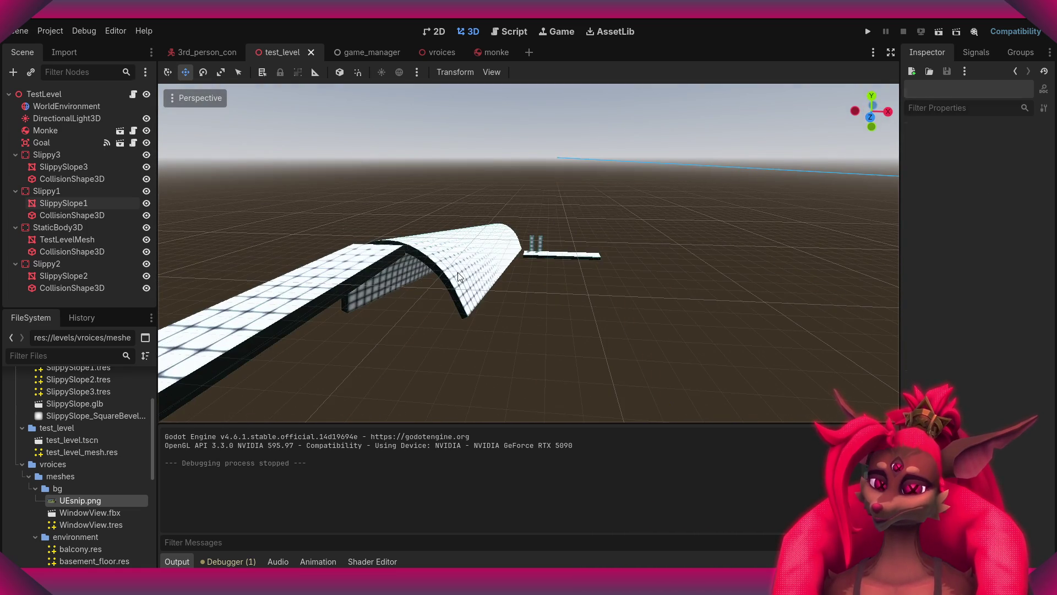
# - Move the Slippy1 body sideways along the X axis, undoing an accidental mesh-only move
pyautogui.click(434, 286)
pyautogui.moveTo(402, 262); pyautogui.dragTo(782, 247)
pyautogui.hotkey('ctrl', 'z')
pyautogui.click(66, 191)
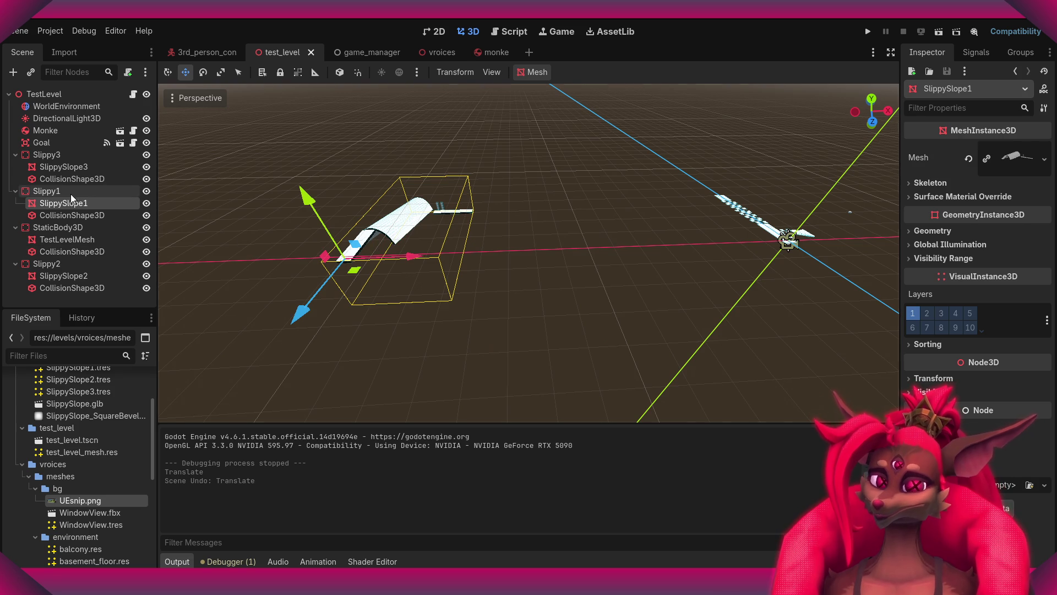
pyautogui.moveTo(392, 252); pyautogui.dragTo(633, 271)
pyautogui.click(345, 249)
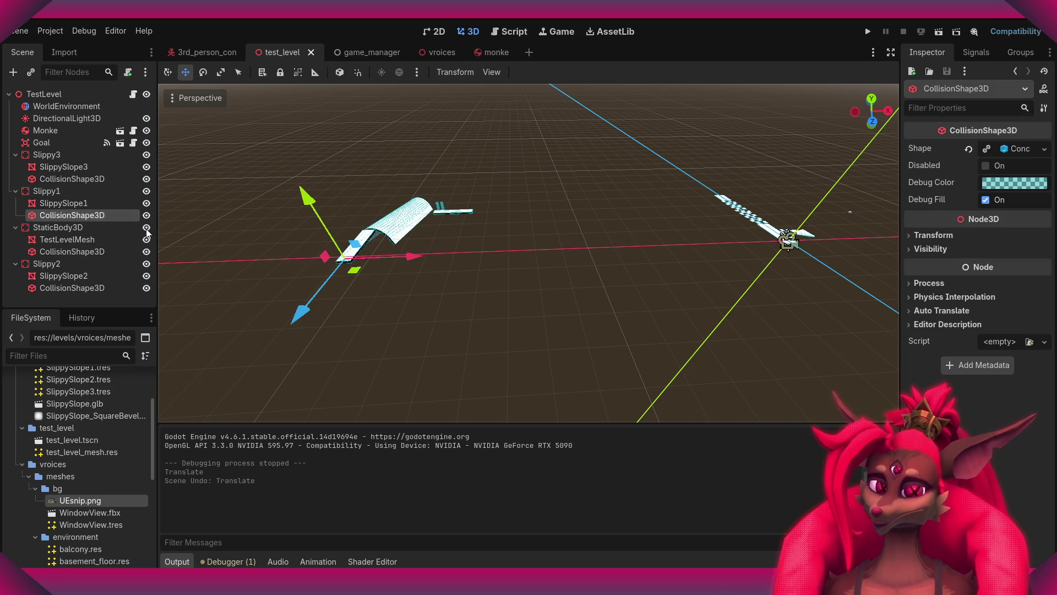
pyautogui.click(46, 191)
pyautogui.moveTo(433, 258); pyautogui.dragTo(771, 258)
pyautogui.moveTo(771, 259)
pyautogui.mouseDown(button='right')
pyautogui.moveTo(738, 243)
pyautogui.moveTo(524, 268)
pyautogui.mouseUp(button='right')
pyautogui.click(524, 268)
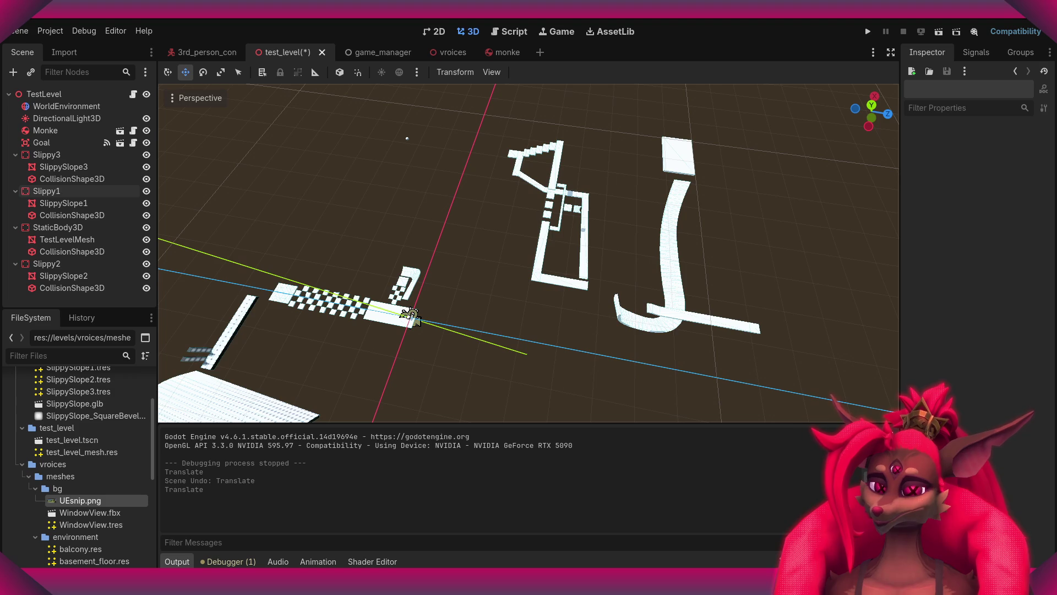
# - Shift the Slippy2 curved slope along X to sit beside the checkered start platform
pyautogui.click(698, 325)
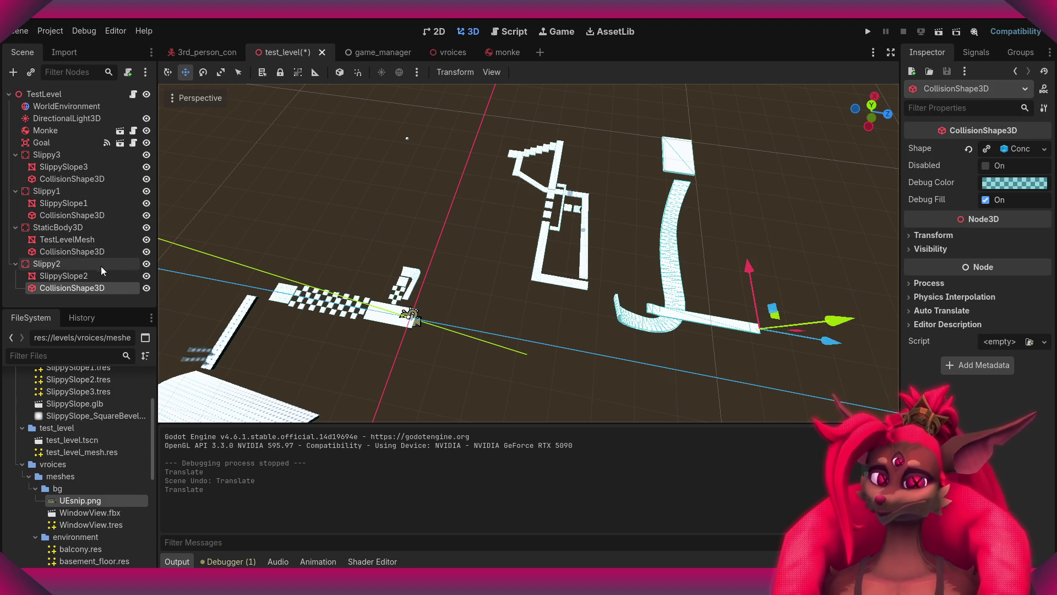
pyautogui.click(78, 265)
pyautogui.moveTo(821, 339); pyautogui.dragTo(460, 304)
pyautogui.moveTo(460, 304); pyautogui.dragTo(525, 270, button='right')
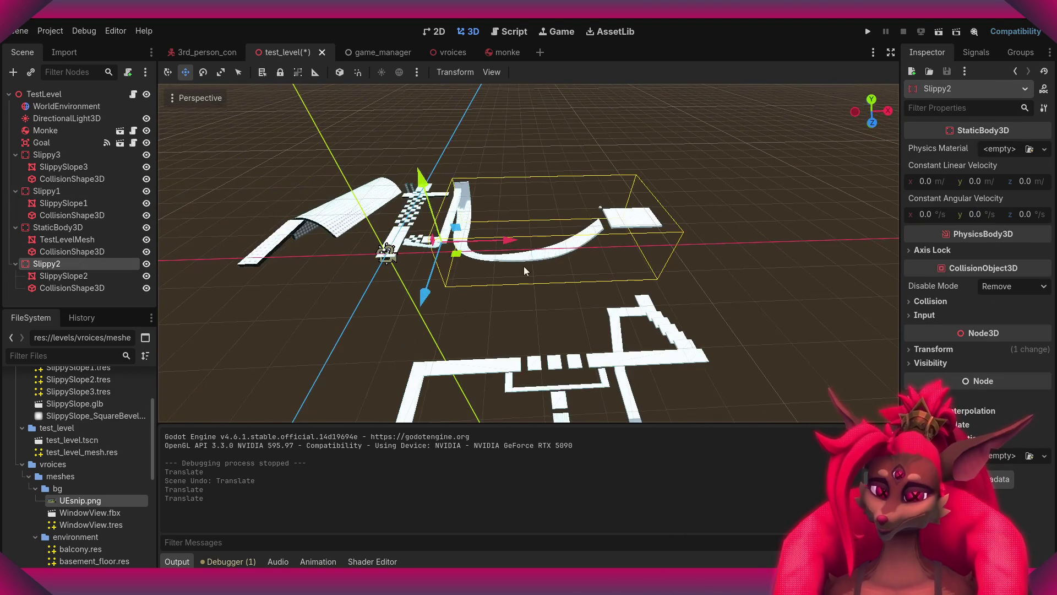
pyautogui.moveTo(500, 247); pyautogui.dragTo(562, 247)
pyautogui.moveTo(512, 303)
pyautogui.mouseDown(button='right')
pyautogui.moveTo(530, 302)
pyautogui.moveTo(502, 332)
pyautogui.mouseUp(button='right')
pyautogui.click(502, 332)
# - Check Slippy2's collision shape and mesh, then save and run the test level
pyautogui.scroll(3, 502, 332)
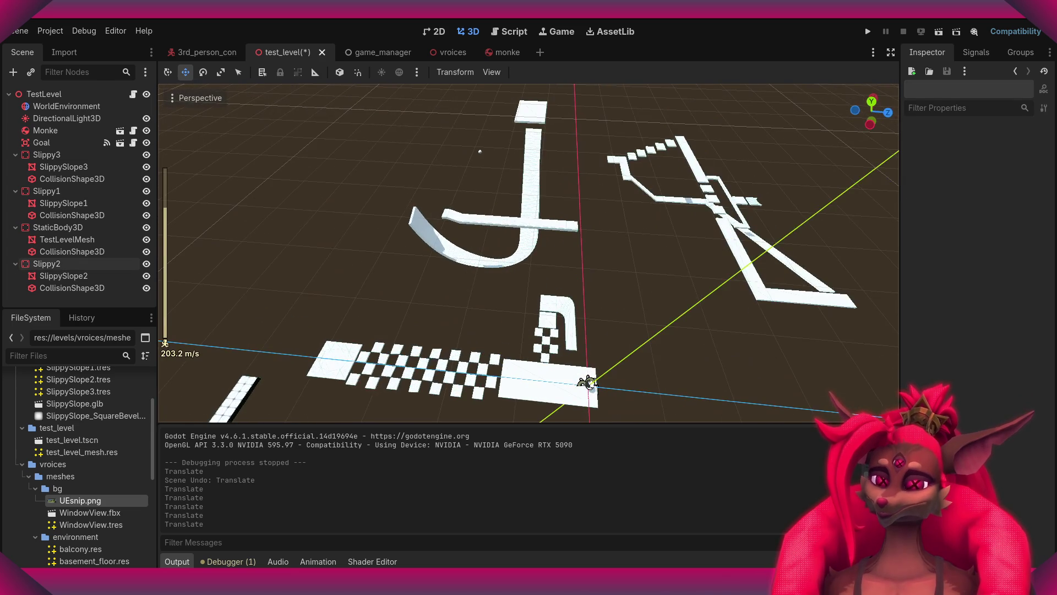
pyautogui.click(531, 232)
pyautogui.click(64, 275)
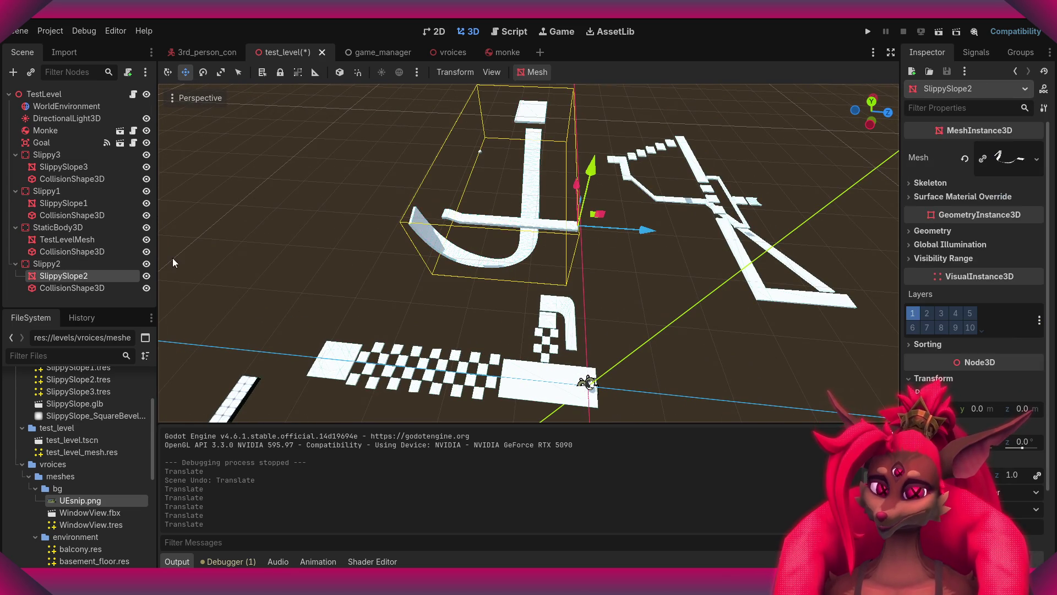
pyautogui.moveTo(628, 233); pyautogui.dragTo(628, 233, button='right')
pyautogui.click(628, 233)
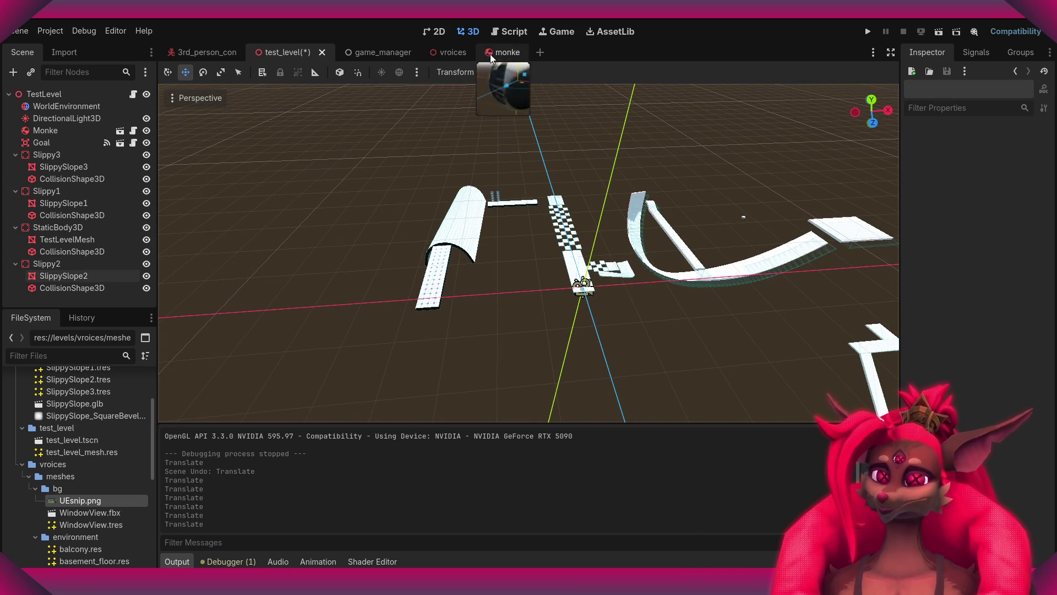
pyautogui.click(924, 32)
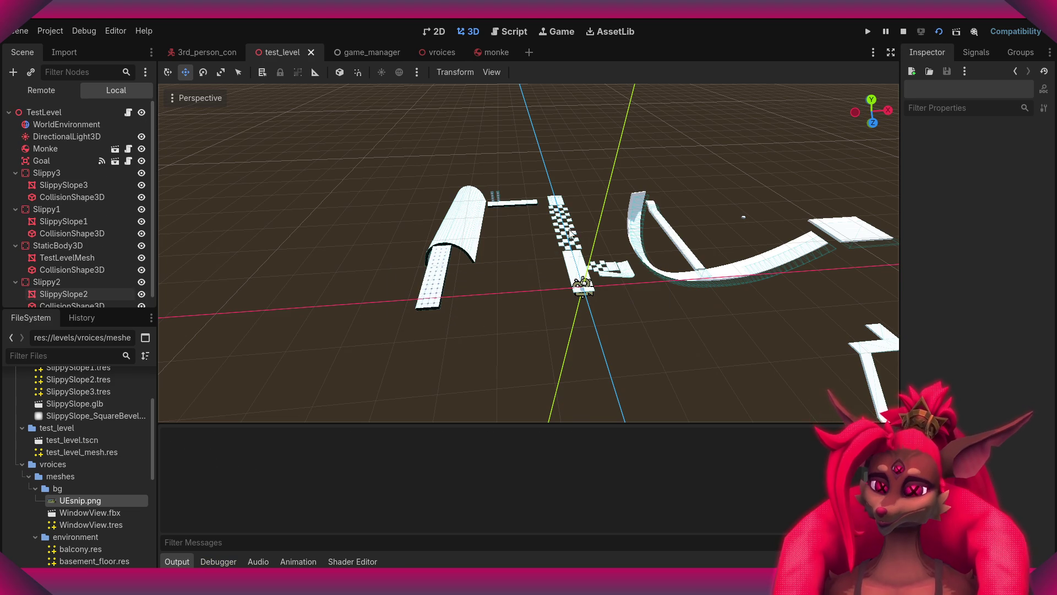
# - Roll the ball forward onto the tiles, then pause and exit the game
pyautogui.press('w')
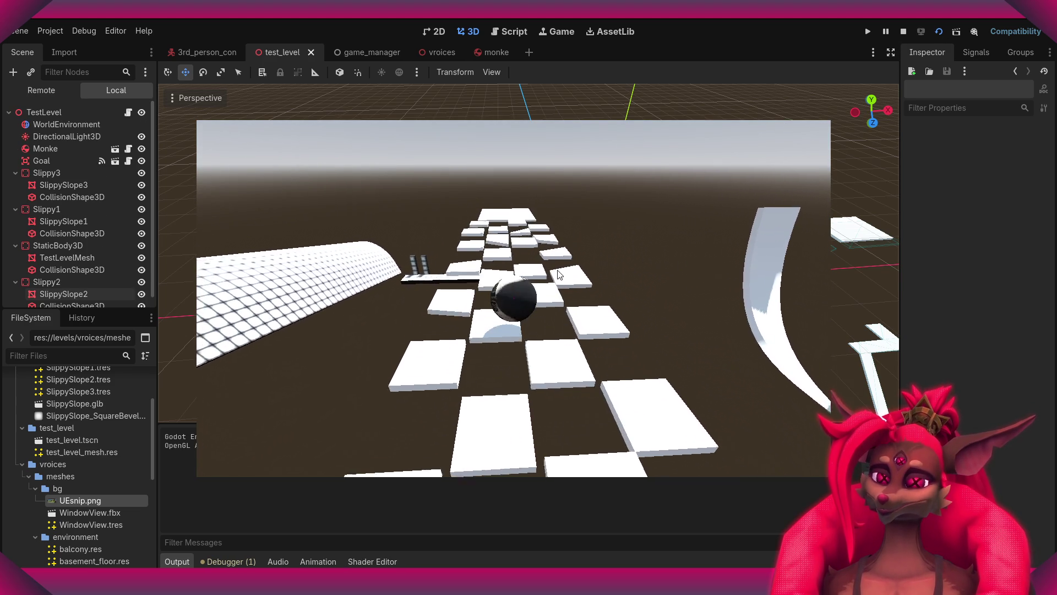
pyautogui.press('Escape')
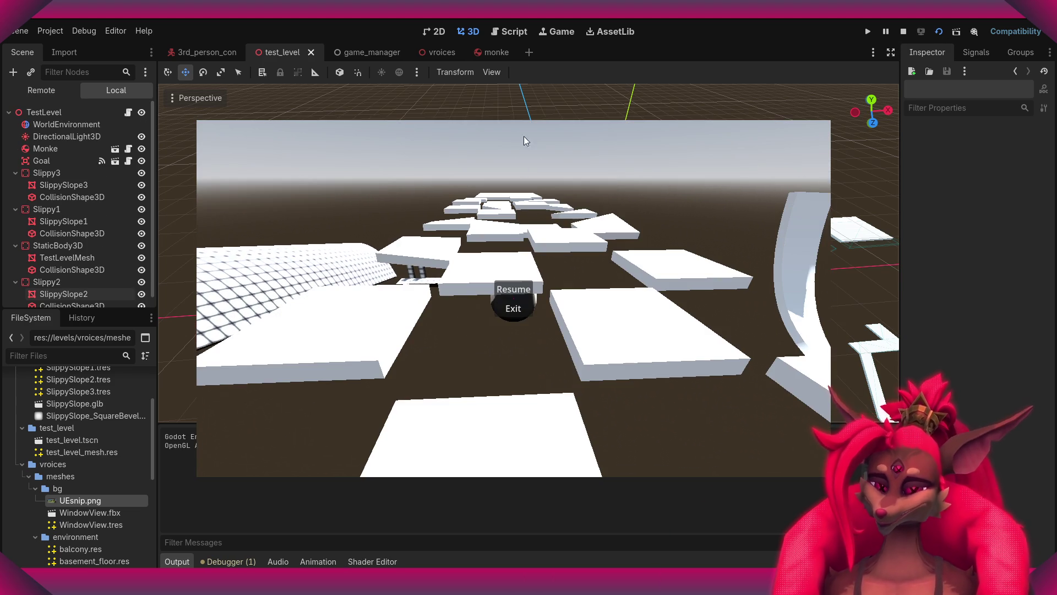
pyautogui.click(513, 309)
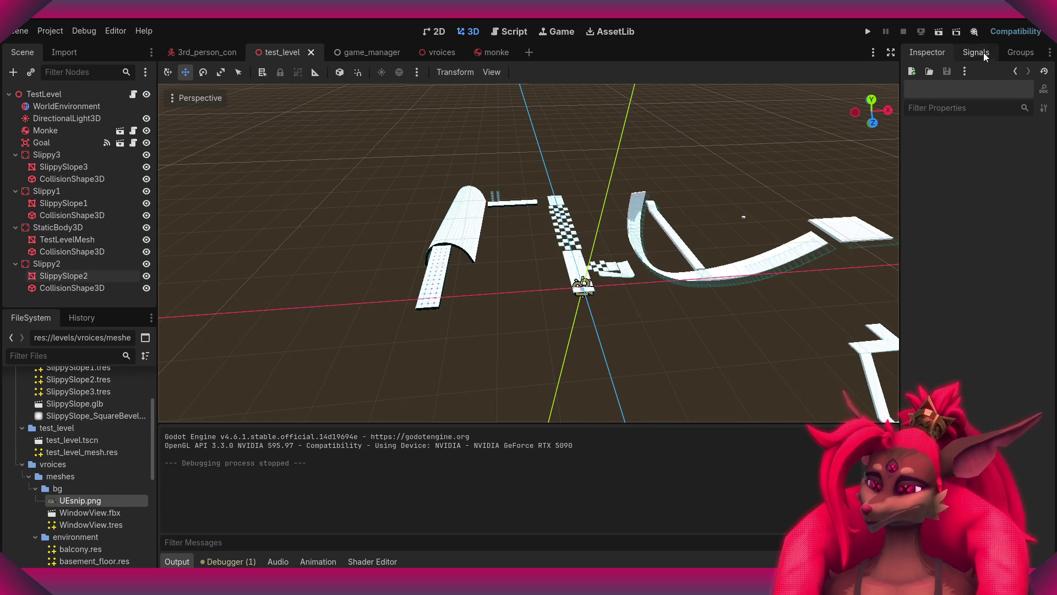
# - Run the test level again and exit back to the editor
pyautogui.click(941, 33)
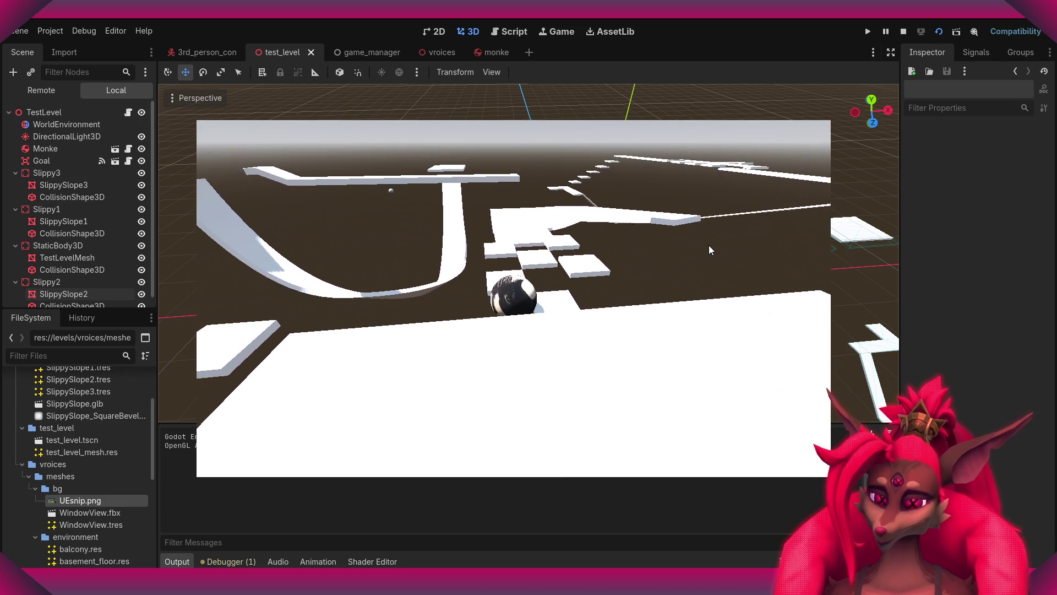
pyautogui.press('Escape')
pyautogui.click(510, 313)
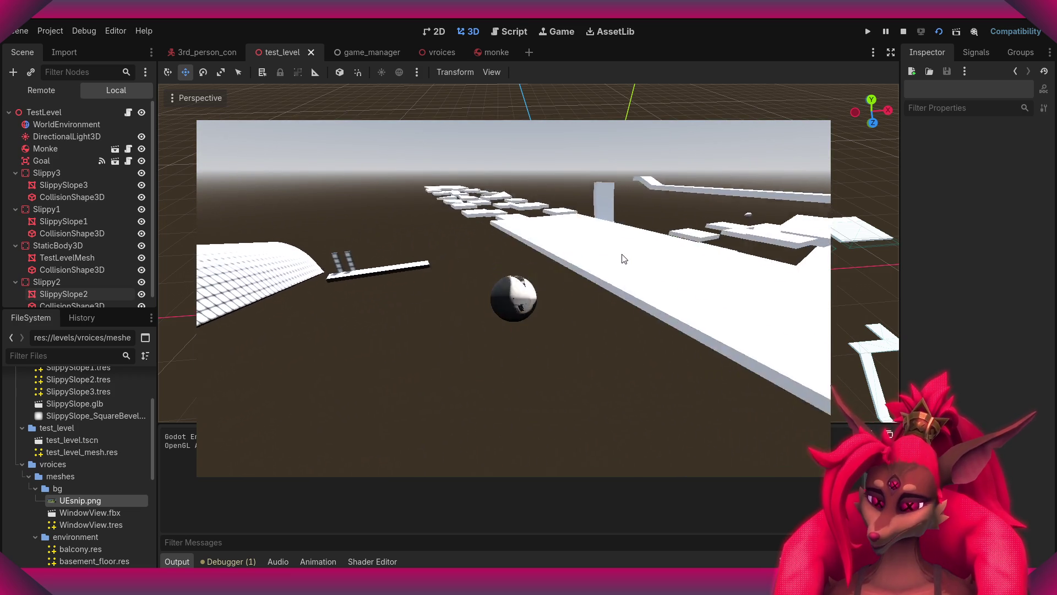
pyautogui.press('Escape')
pyautogui.click(520, 314)
# - Fly the editor camera so the whole track and its three slopes are visible
pyautogui.moveTo(738, 117); pyautogui.dragTo(738, 117, button='right')
pyautogui.press('w')
pyautogui.scroll(5, 738, 116)
pyautogui.press('s')
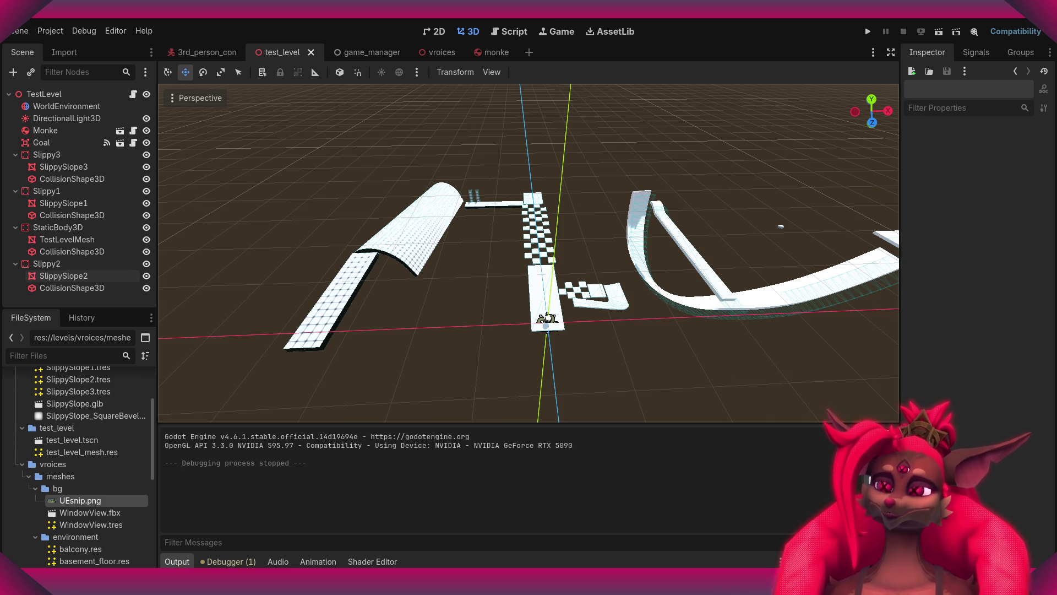
# - Open player.gd from the Monke ball's script icon in the Scene tree
pyautogui.scroll(5, 509, 184)
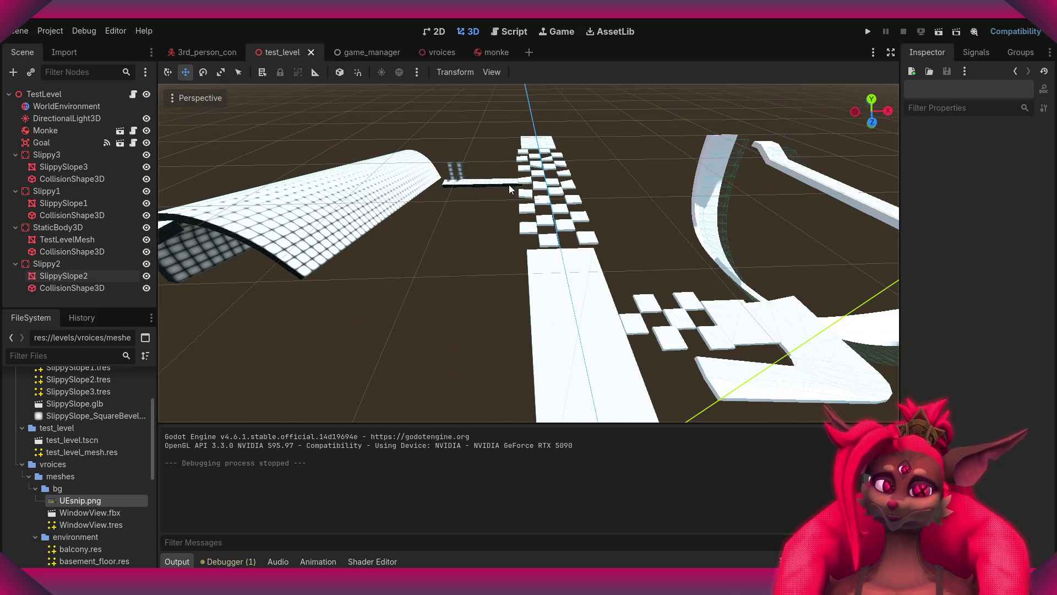
pyautogui.click(105, 130)
pyautogui.click(133, 130)
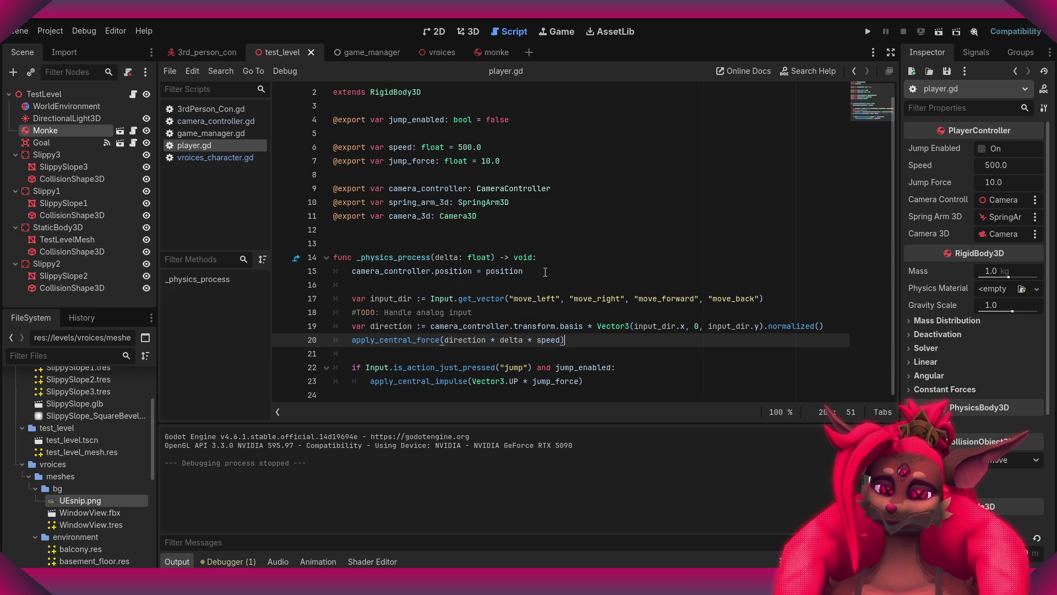
# - Add a _ready function setting Input.mouse_mode to Input.MOUSE_MODE_CAPTURED on line 13
pyautogui.click(524, 245)
pyautogui.write('func _ready')
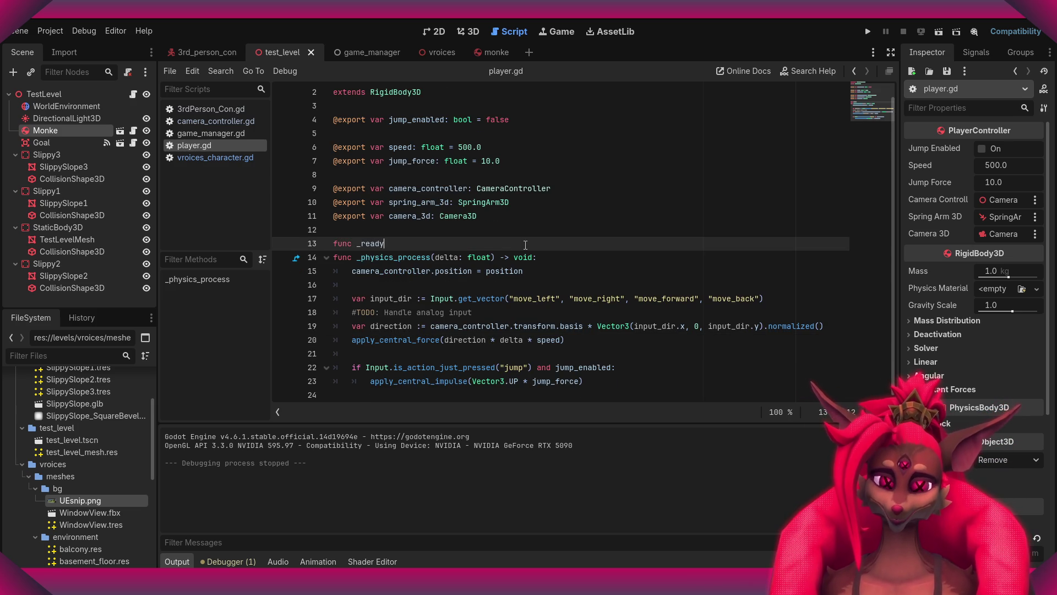
pyautogui.press('Return')
pyautogui.press('Return')
pyautogui.write('Input.mouse_mode = Input.MOUSE_MODE_CAPTURED')
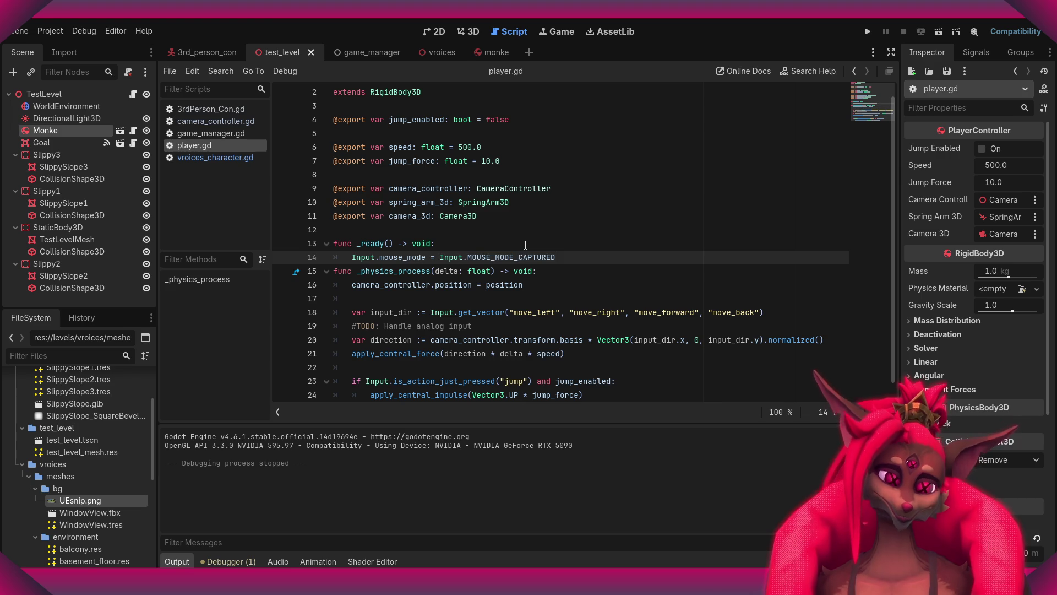
pyautogui.press('Return')
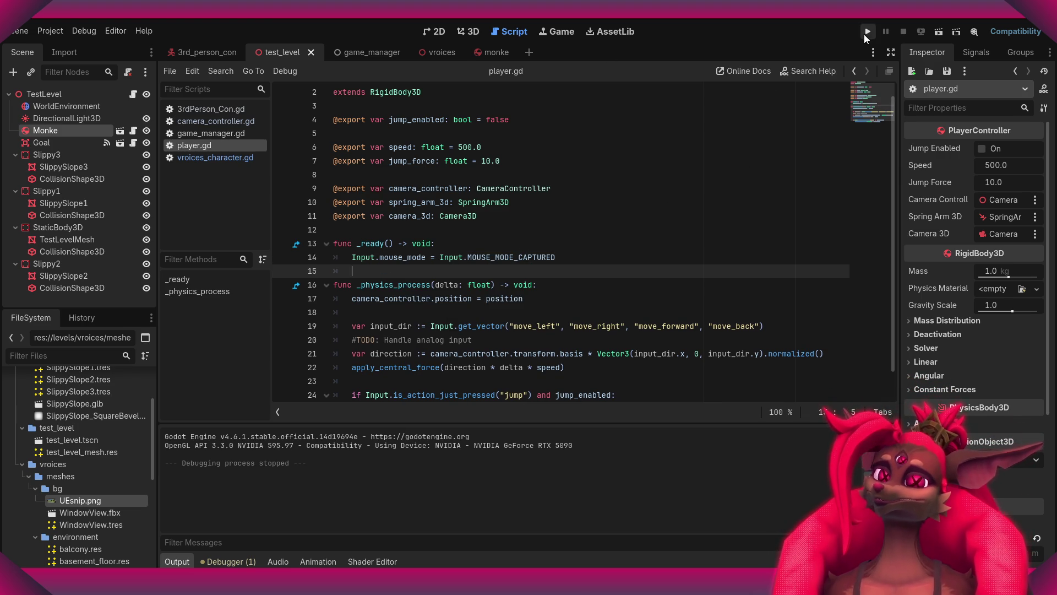
# - Run the game, relaunch it, roll the ball toward the tiles, then exit
pyautogui.click(868, 32)
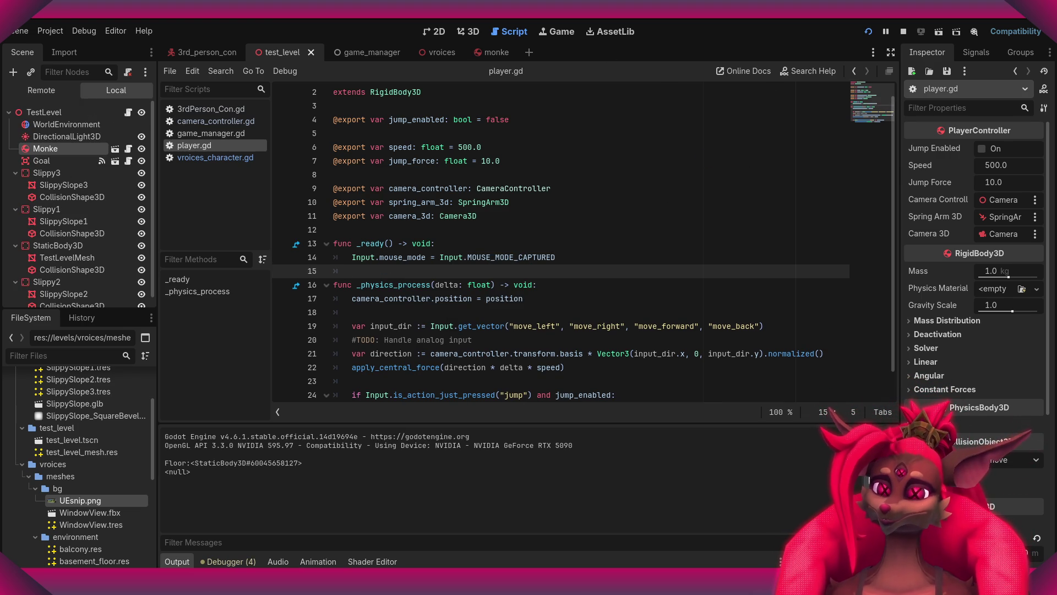
pyautogui.press('F8')
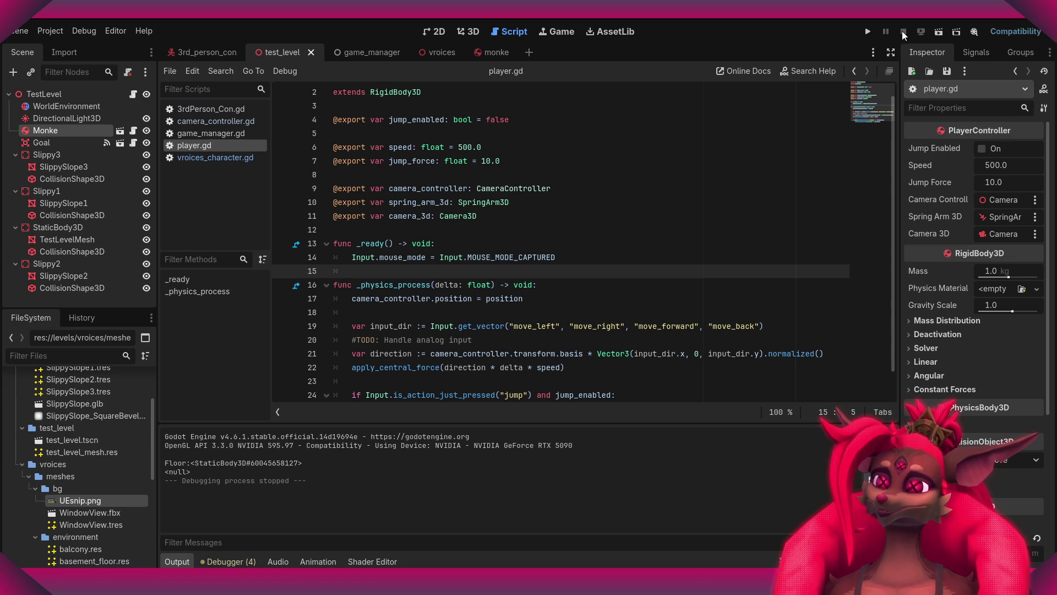
pyautogui.click(951, 33)
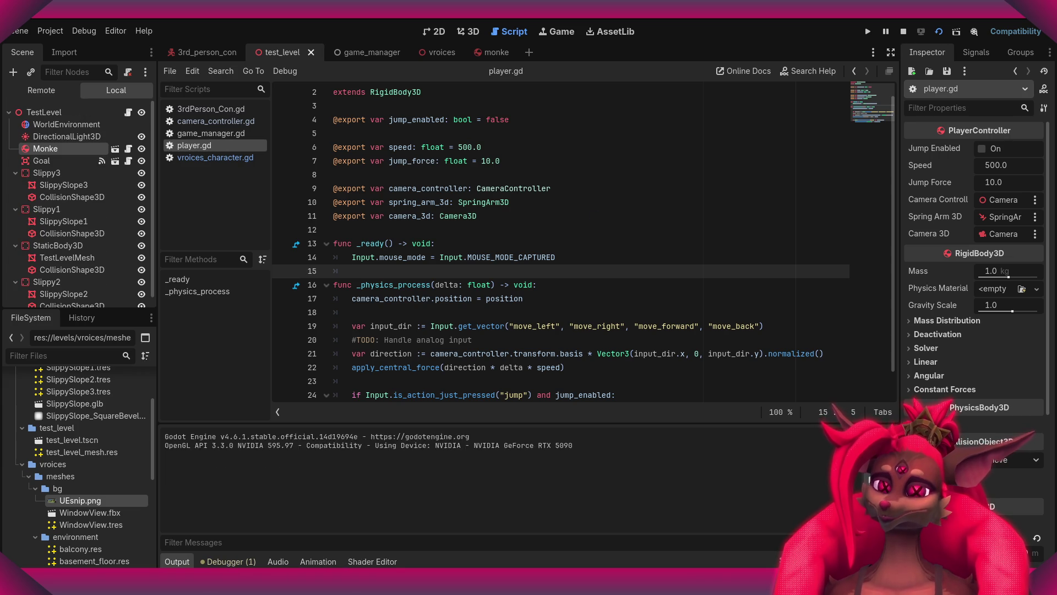
pyautogui.press('w')
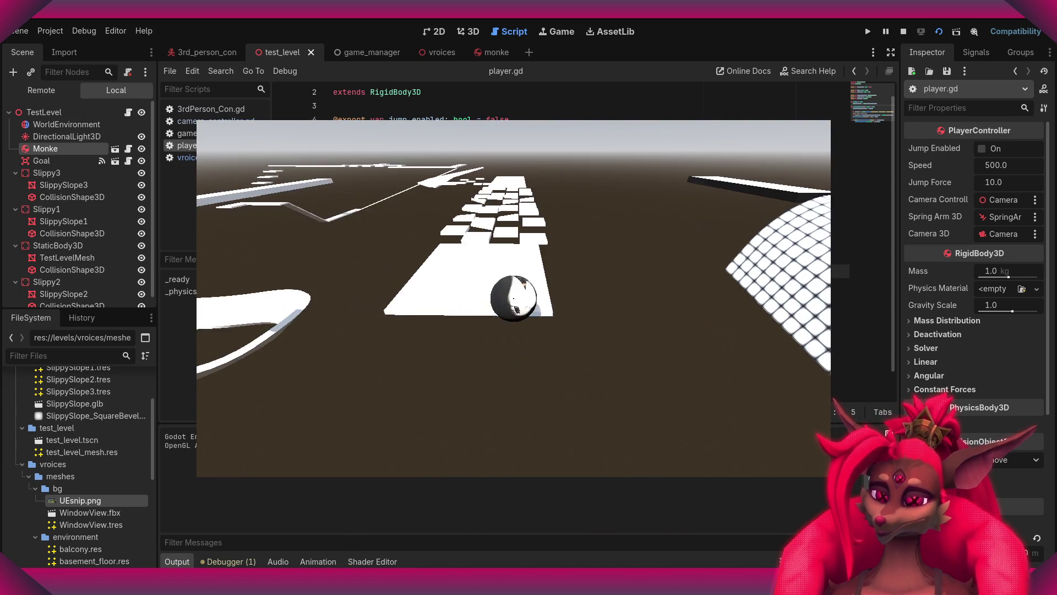
pyautogui.press('Escape')
pyautogui.click(508, 314)
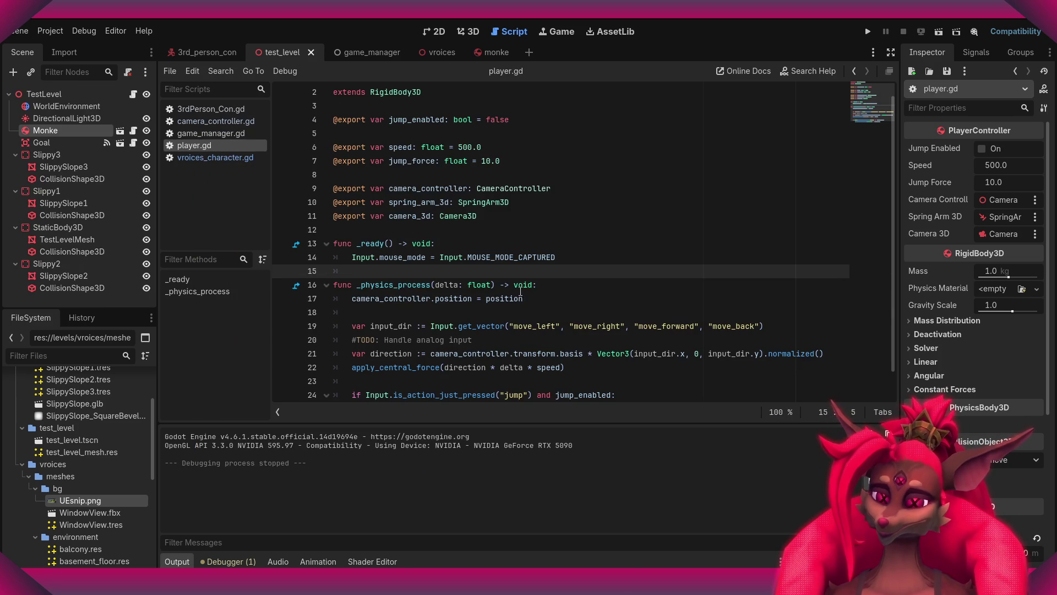
# - Return to the 3D view and orbit around the level, curved ramp and ball
pyautogui.click(461, 32)
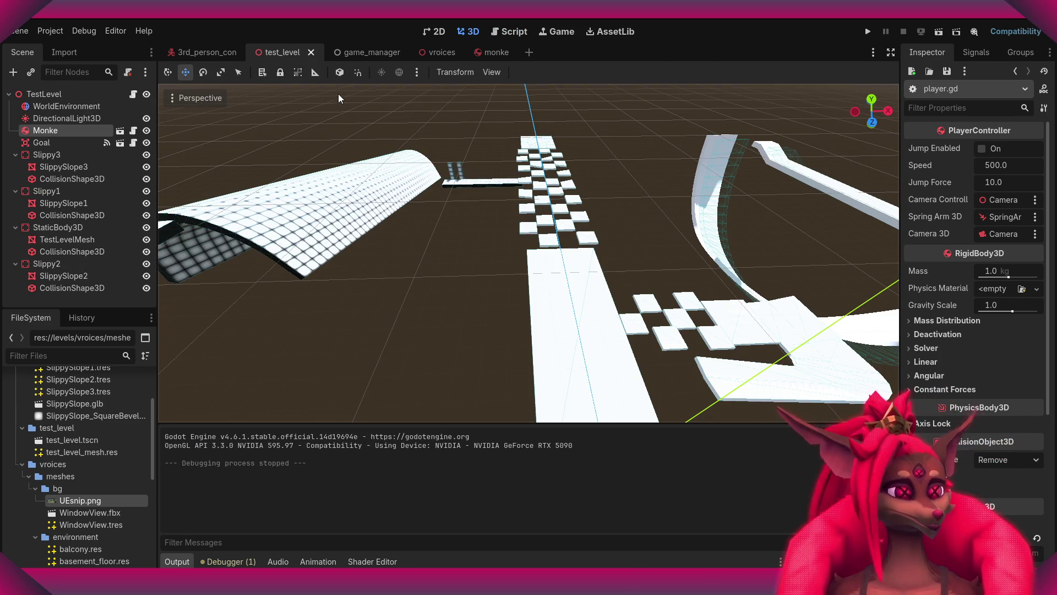
pyautogui.moveTo(529, 253); pyautogui.dragTo(479, 228, button='right')
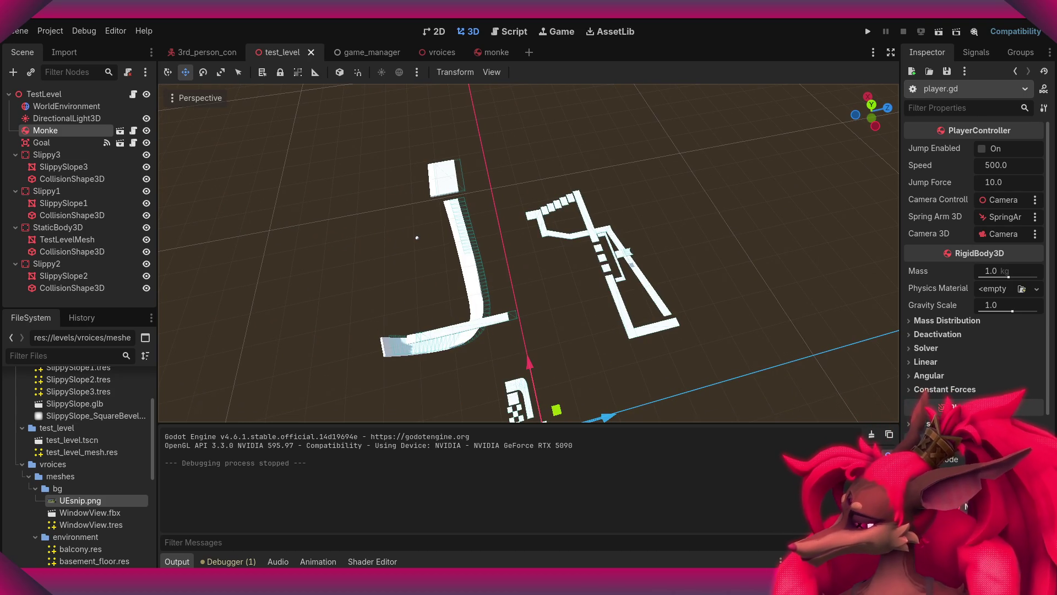
pyautogui.moveTo(421, 236)
pyautogui.mouseDown(button='middle')
pyautogui.moveTo(456, 238)
pyautogui.moveTo(510, 163)
pyautogui.moveTo(550, 184)
pyautogui.moveTo(693, 193)
pyautogui.mouseUp(button='middle')
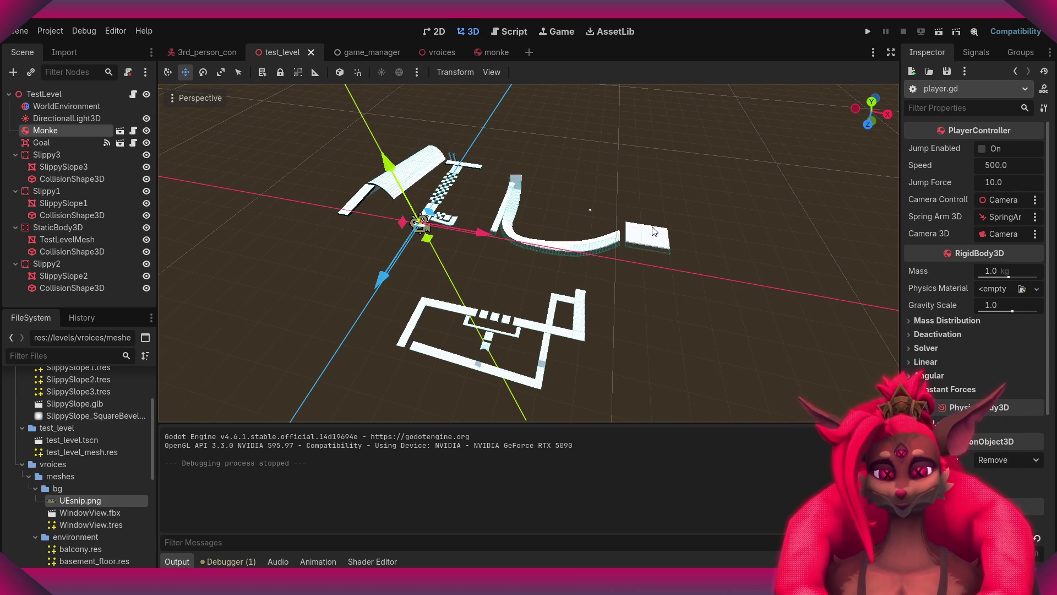
pyautogui.moveTo(474, 259); pyautogui.dragTo(500, 256, button='middle')
pyautogui.click(526, 238)
pyautogui.click(550, 259)
pyautogui.click(466, 237)
pyautogui.scroll(5, 465, 237)
pyautogui.moveTo(466, 237)
pyautogui.mouseDown(button='middle')
pyautogui.moveTo(440, 236)
pyautogui.moveTo(490, 238)
pyautogui.mouseUp(button='middle')
# - Select Monke and DirectionalLight3D, then open the ball's monke scene
pyautogui.click(578, 242)
pyautogui.scroll(-5, 578, 242)
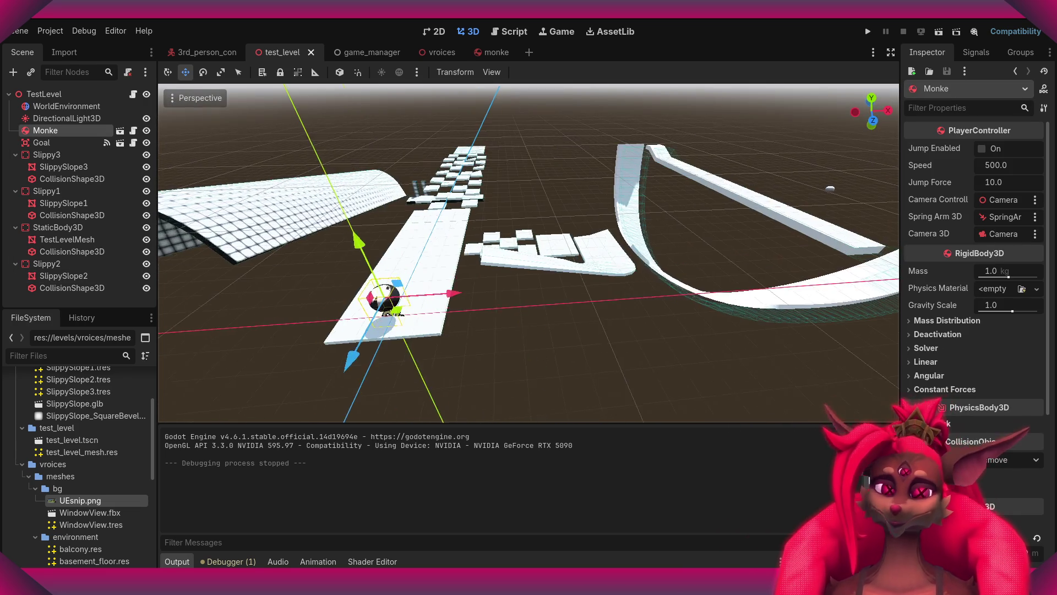
pyautogui.click(44, 120)
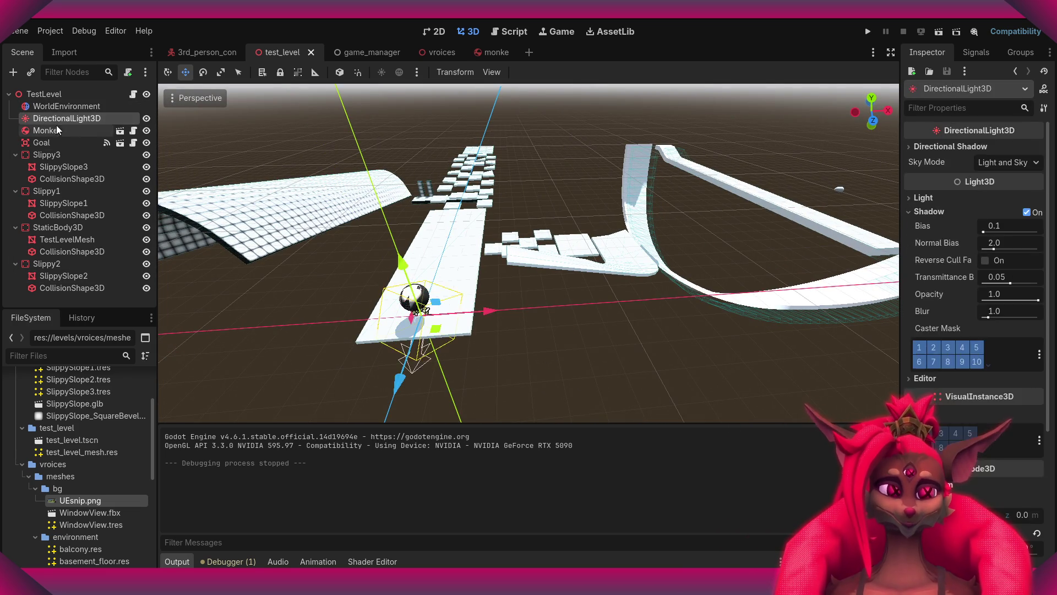
pyautogui.click(107, 130)
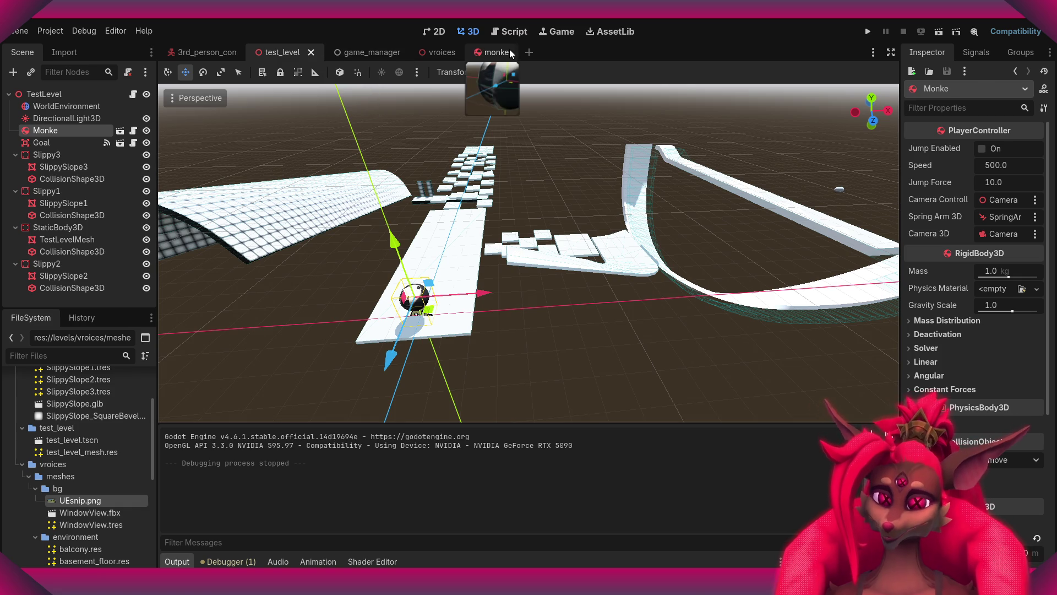
pyautogui.click(503, 51)
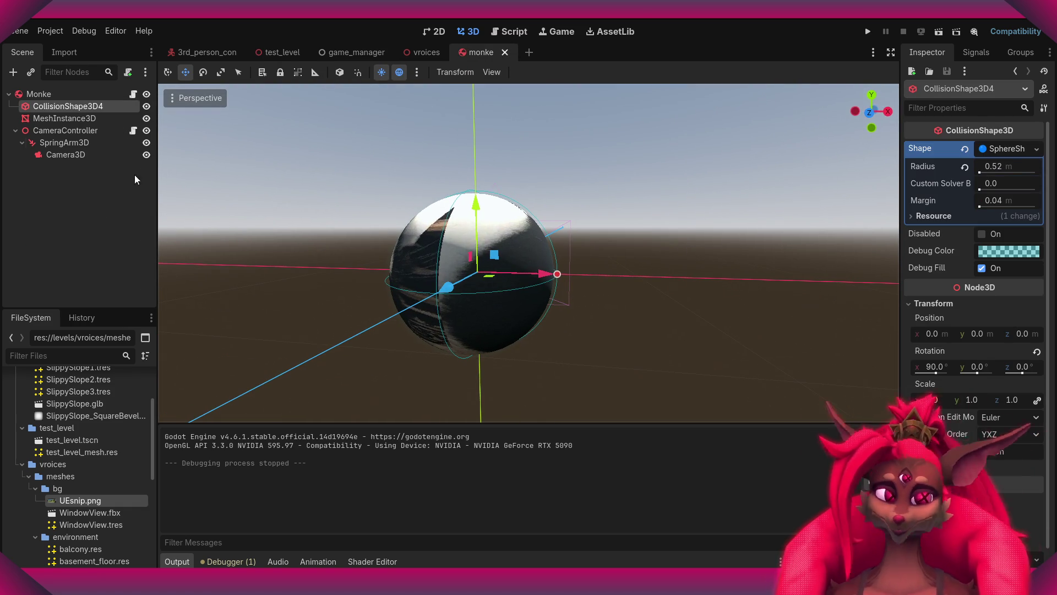
# - Review CollisionShape3D4's 0.52 m sphere rotated 90° on X, then select the Monke root node
pyautogui.click(67, 117)
pyautogui.click(58, 105)
pyautogui.scroll(-1, 973, 346)
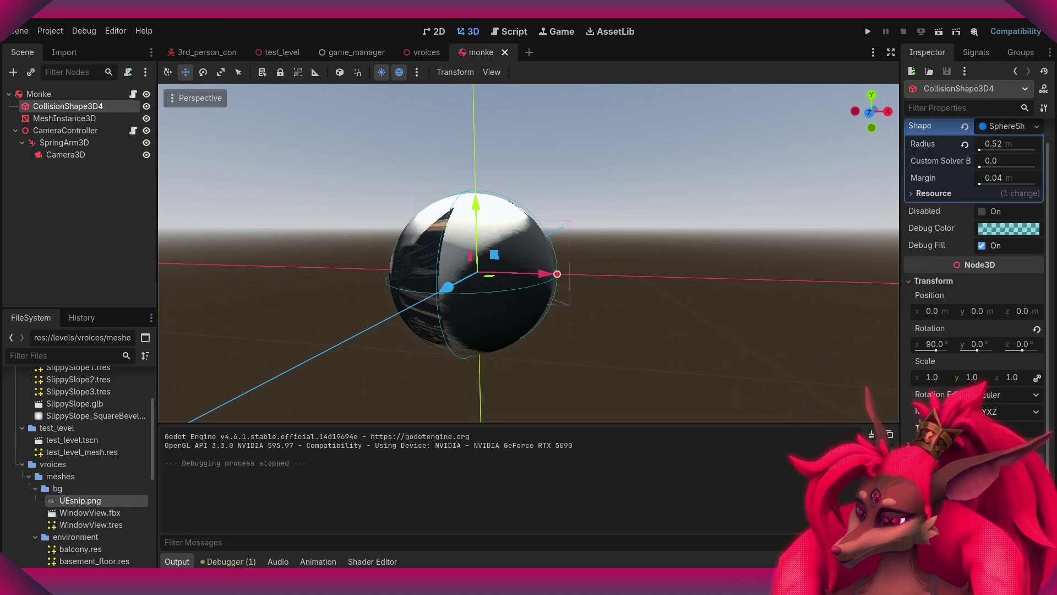
pyautogui.scroll(-1, 972, 308)
pyautogui.scroll(-3, 984, 392)
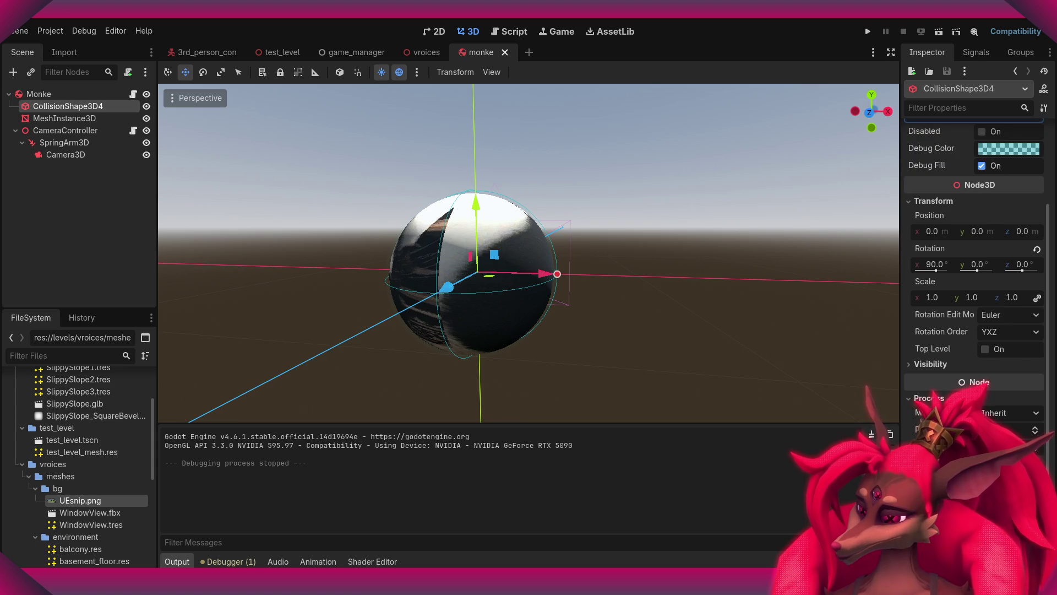
pyautogui.scroll(5, 984, 392)
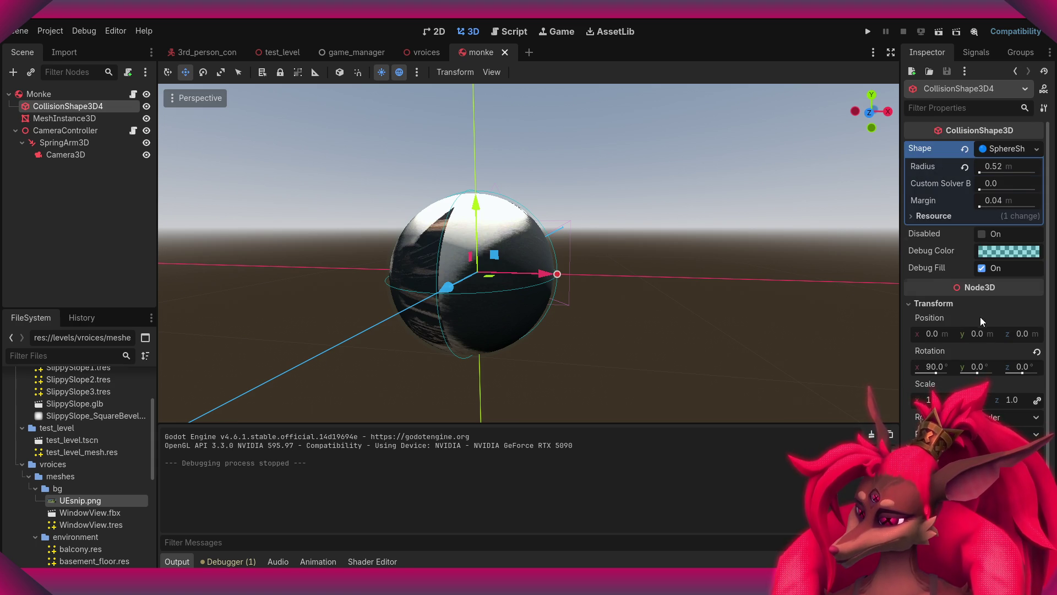
pyautogui.scroll(-5, 980, 319)
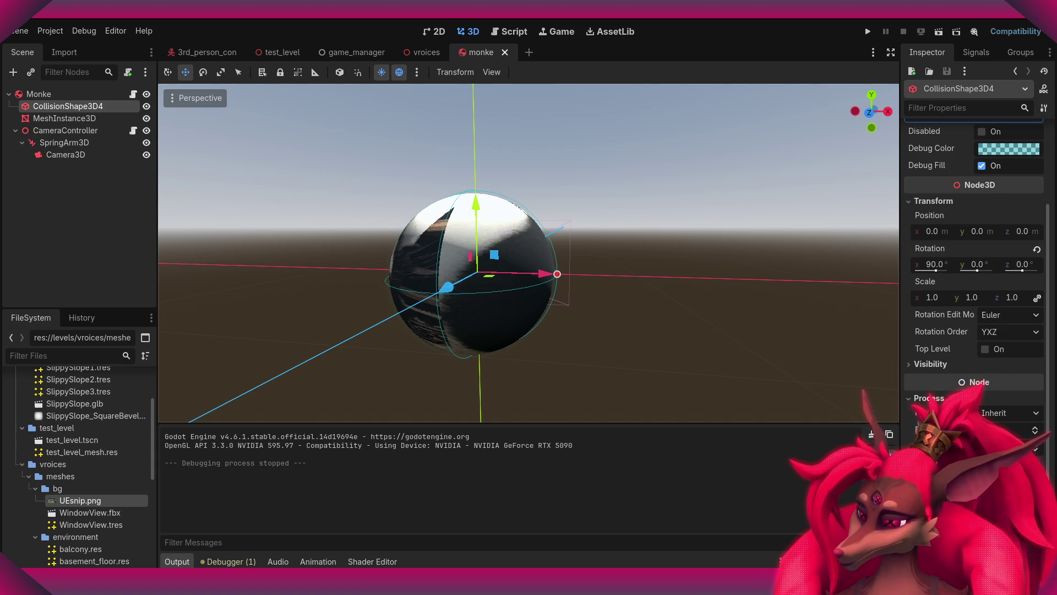
pyautogui.scroll(-1, 975, 275)
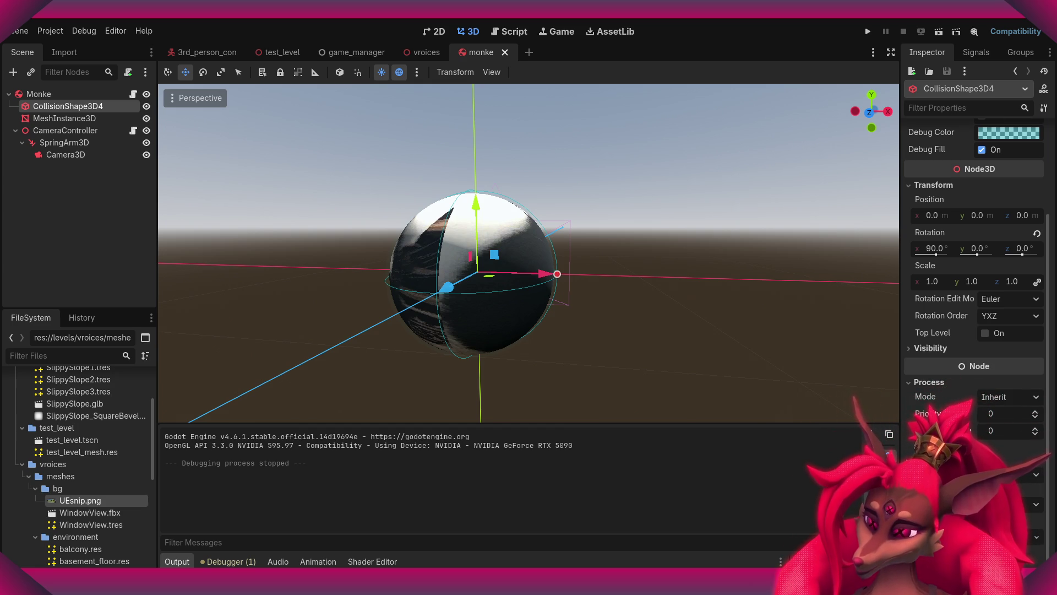
pyautogui.scroll(4, 974, 232)
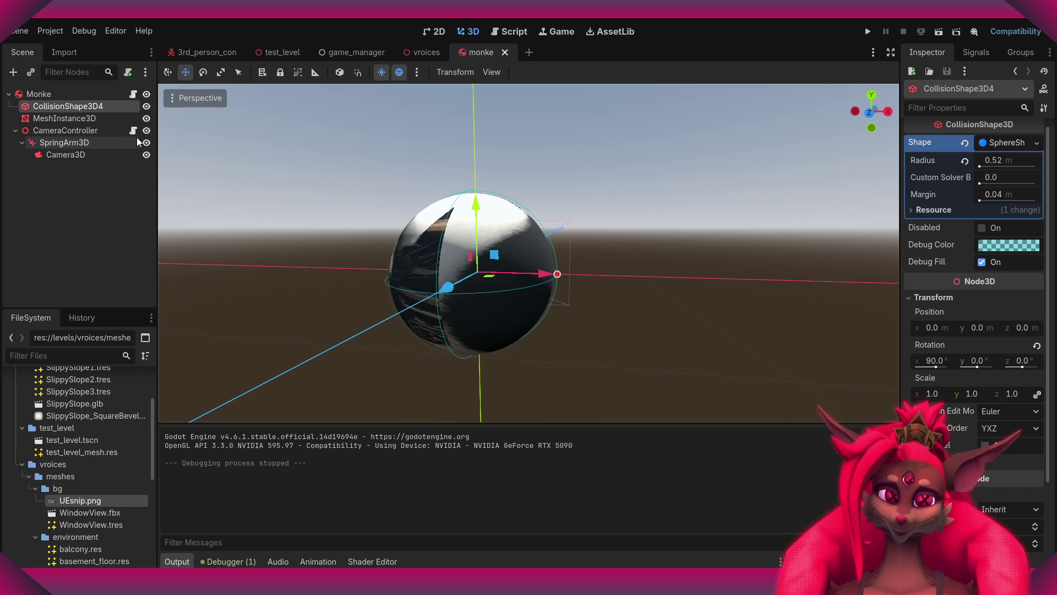
pyautogui.click(51, 95)
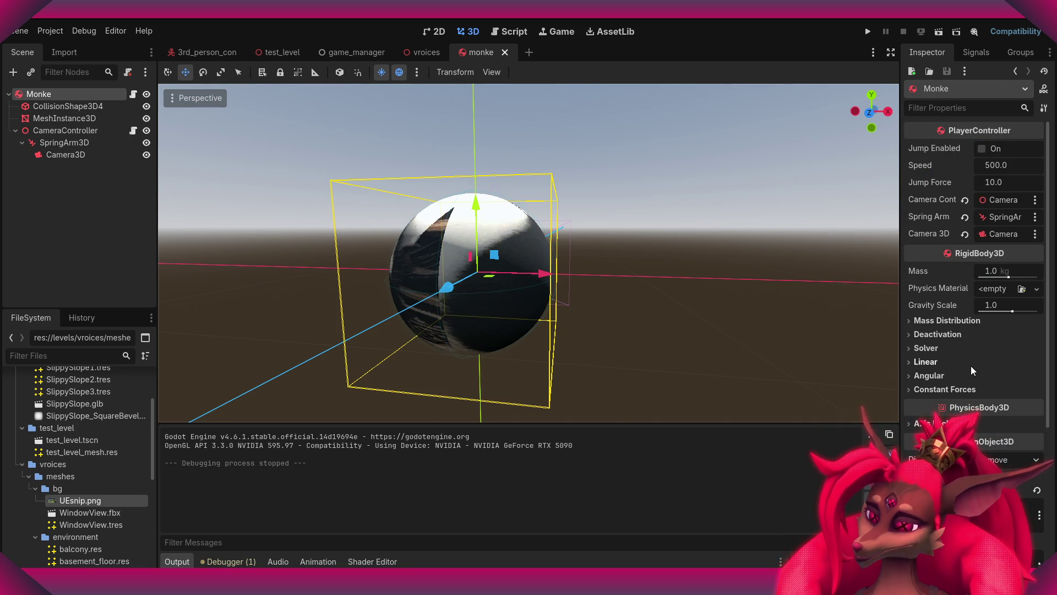
# - Browse Monke's Solver, Mass Distribution, Linear and Constant Forces sections in the Inspector
pyautogui.click(911, 347)
pyautogui.click(911, 345)
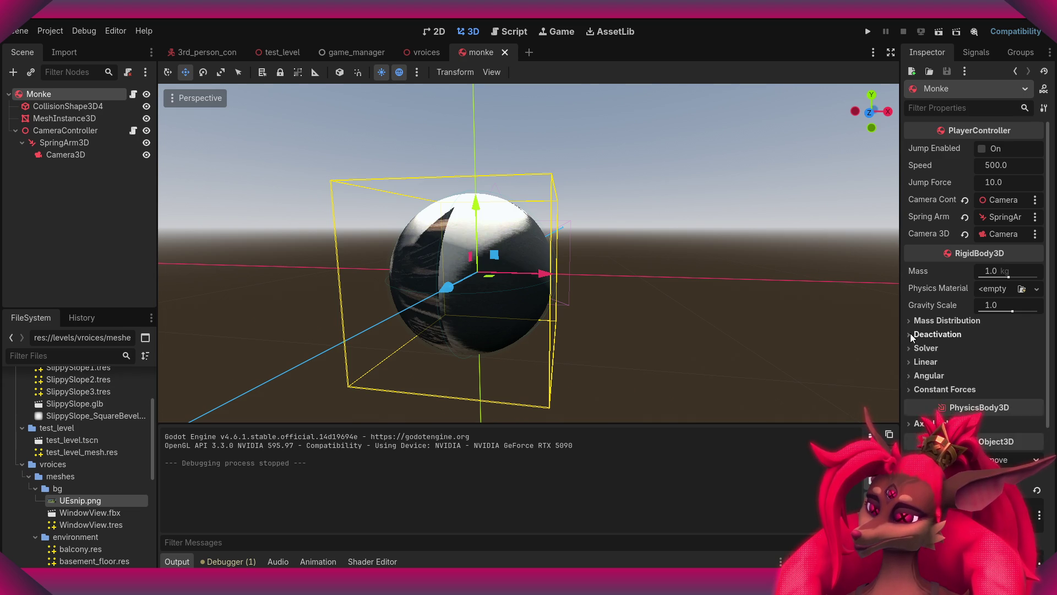
pyautogui.click(909, 322)
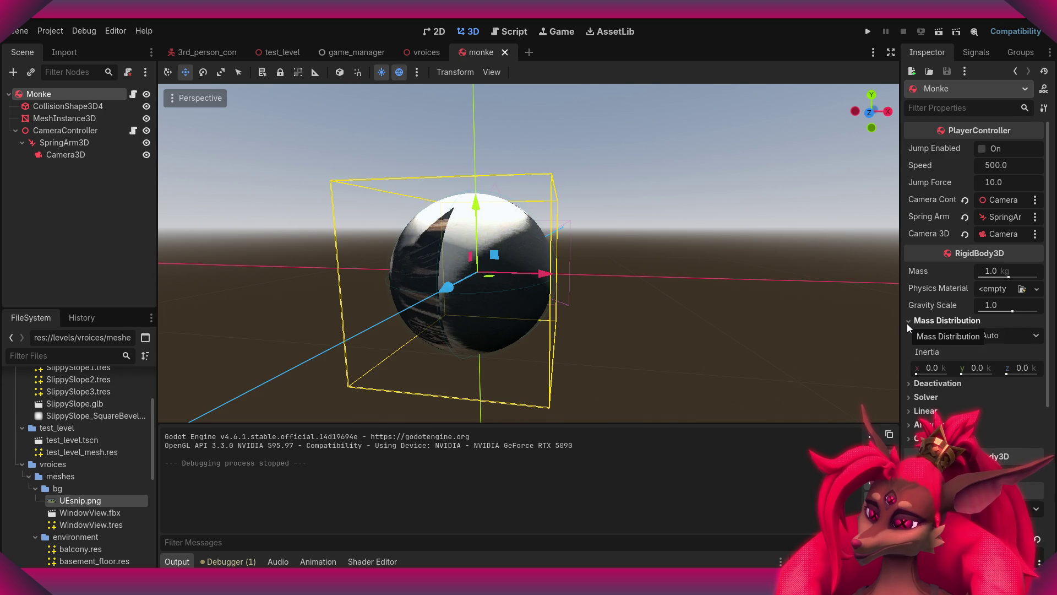
pyautogui.click(907, 323)
pyautogui.click(912, 363)
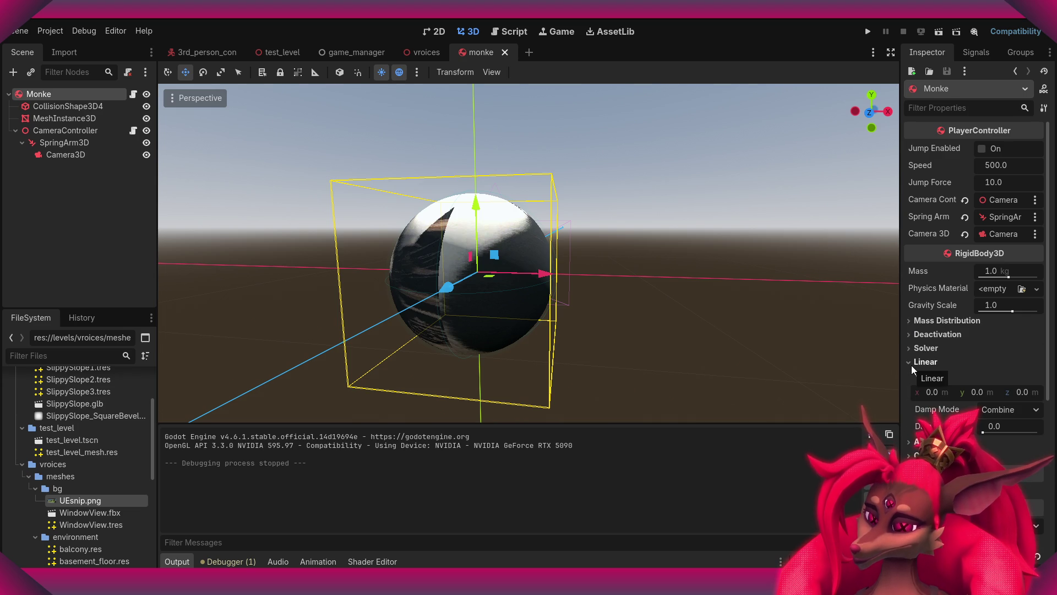
pyautogui.click(910, 364)
pyautogui.click(910, 390)
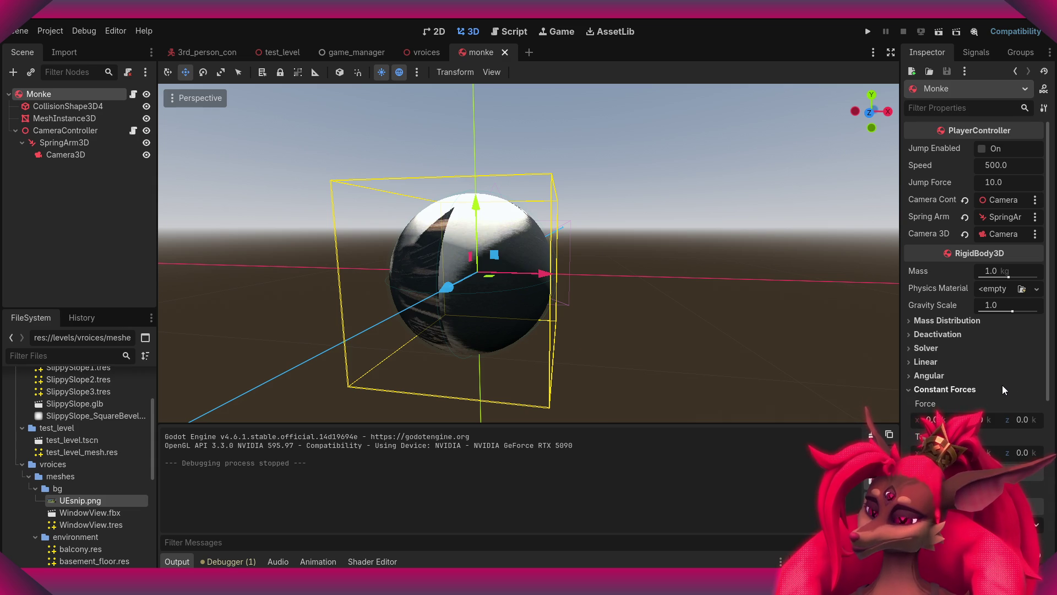
pyautogui.scroll(-3, 1001, 387)
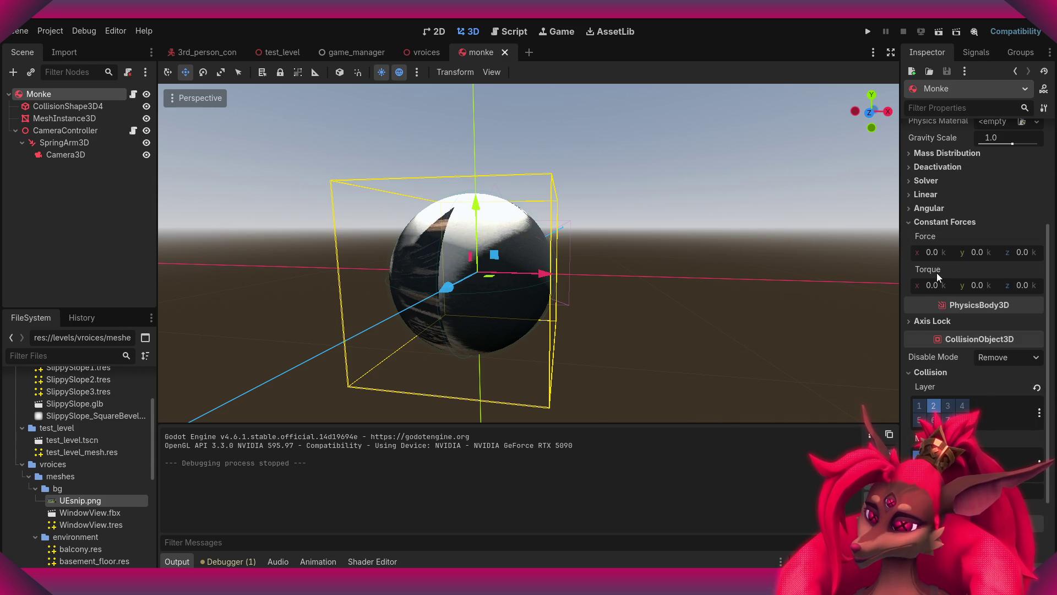
pyautogui.moveTo(933, 271)
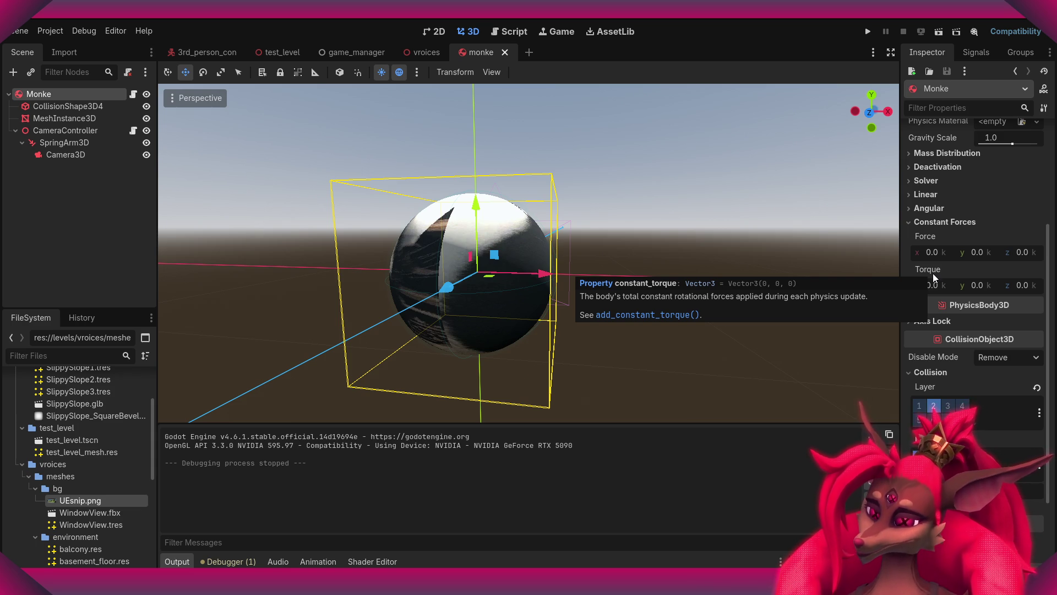
pyautogui.scroll(5, 963, 285)
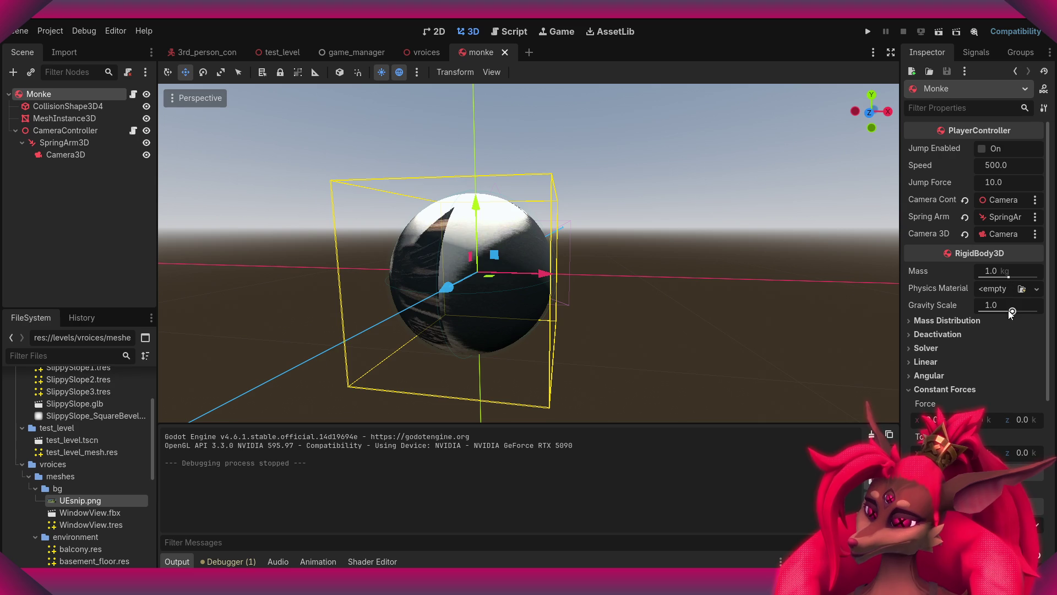
# - Look for an existing physics material to quick-load onto the ball, finding none
pyautogui.click(908, 325)
pyautogui.click(908, 324)
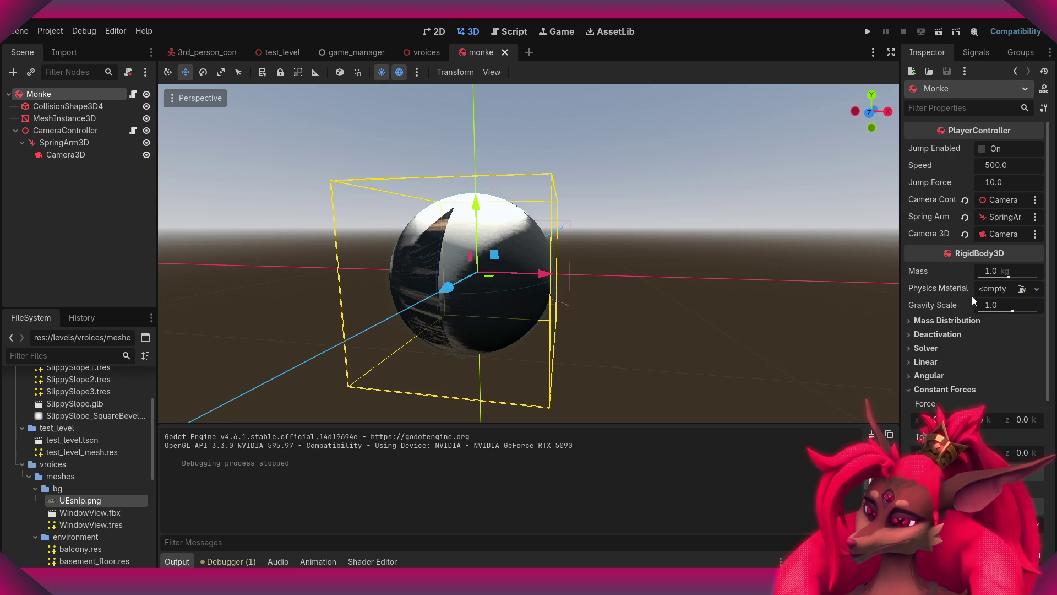
pyautogui.click(1025, 292)
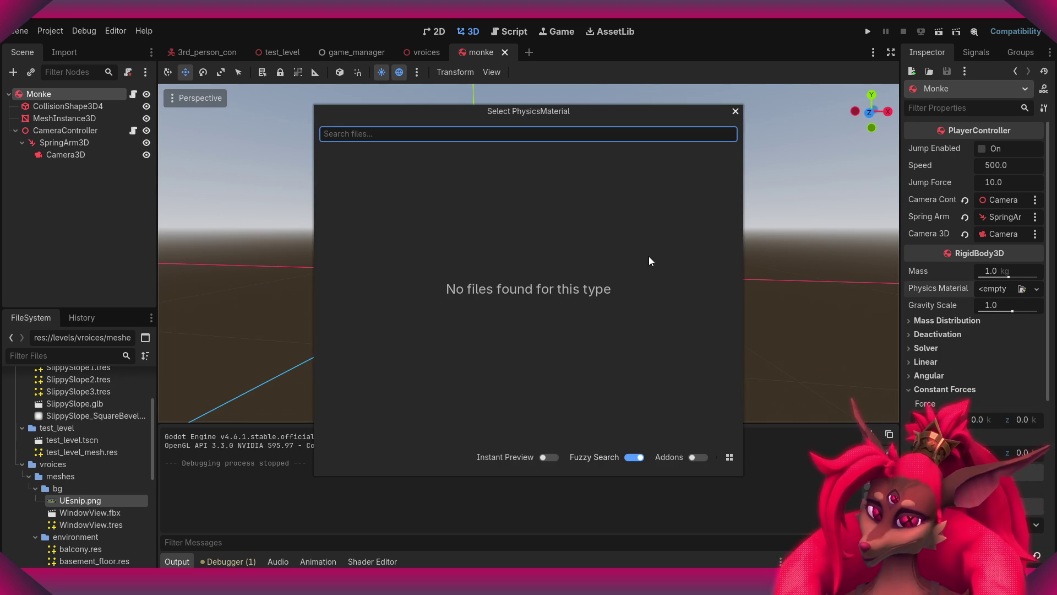
# - Give the Monke ball a new PhysicsMaterial with Bounce set to 18.9
pyautogui.click(736, 112)
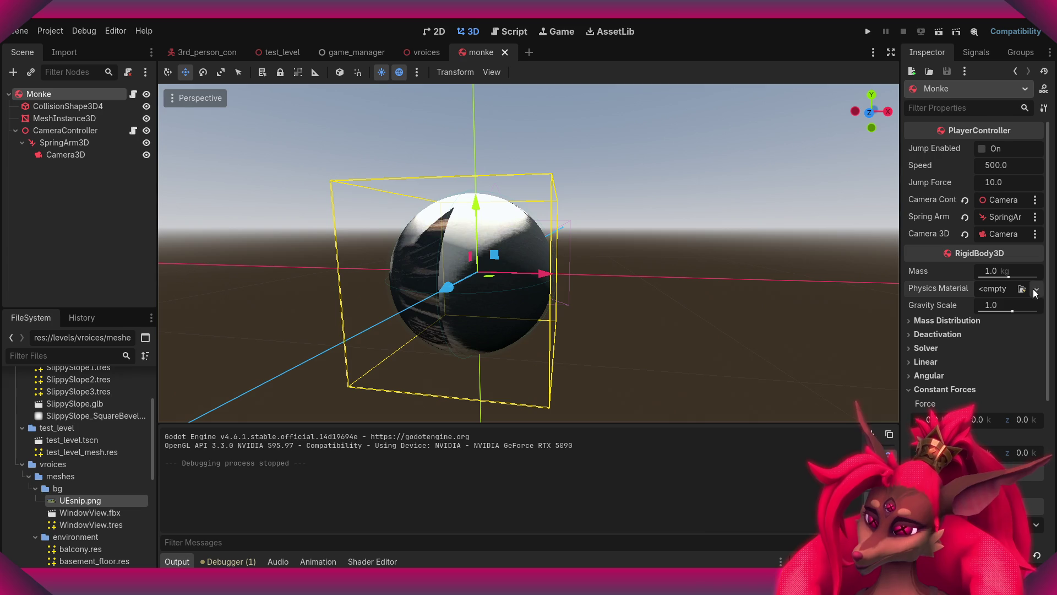
pyautogui.click(1035, 291)
pyautogui.click(1010, 320)
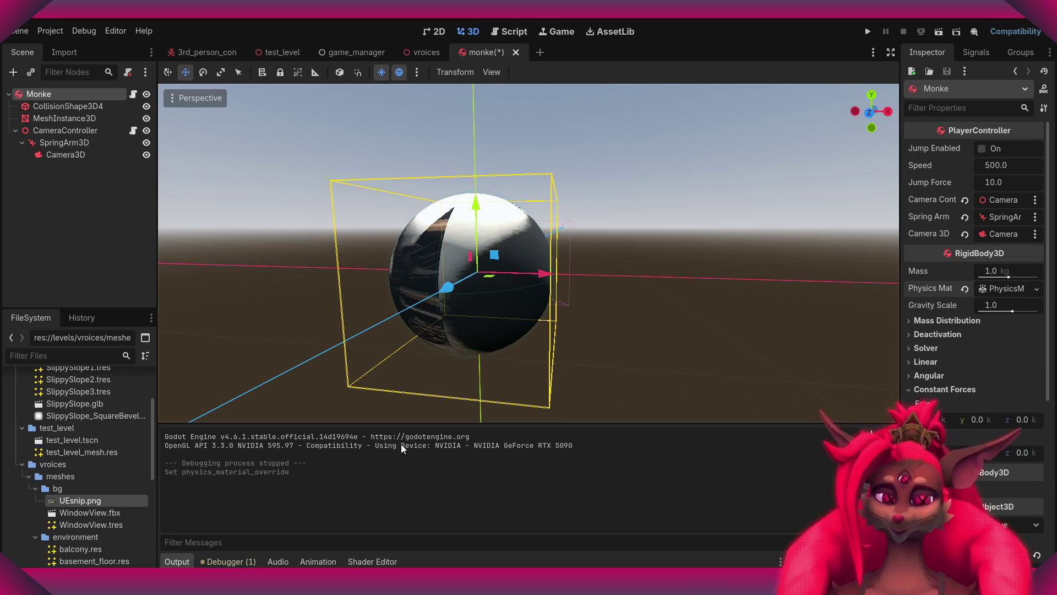
pyautogui.click(1008, 289)
pyautogui.write('18.9')
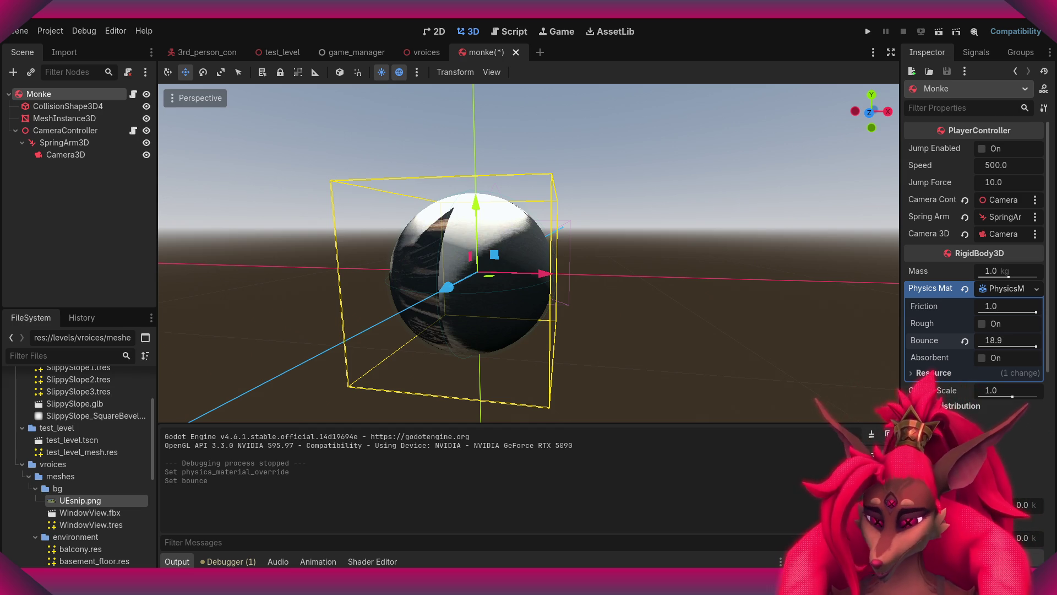
# - Save the monke scene and switch back to test_level
pyautogui.hotkey('ctrl', 's')
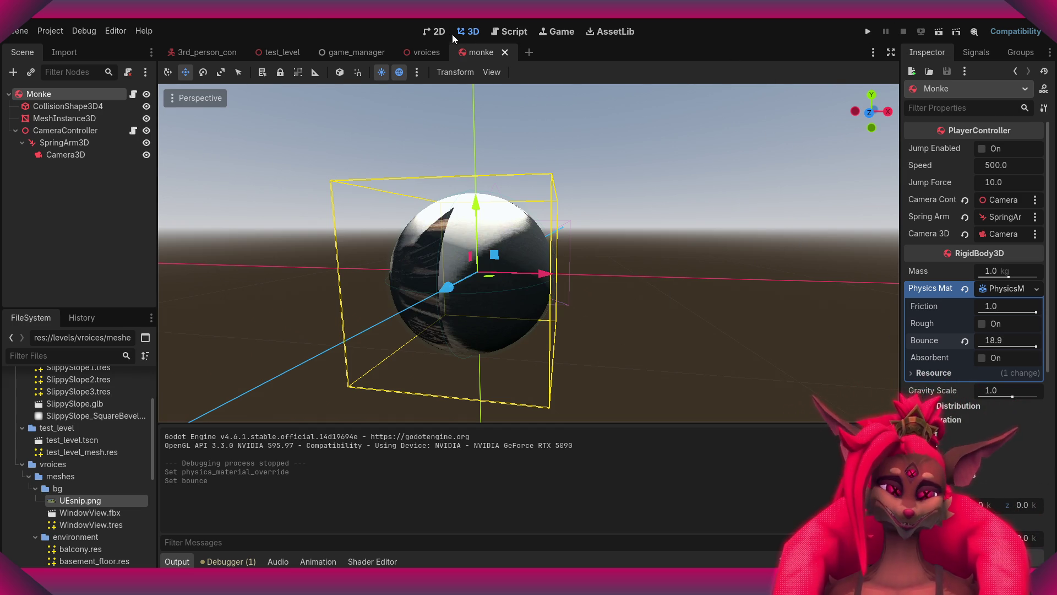
pyautogui.click(357, 55)
pyautogui.click(260, 51)
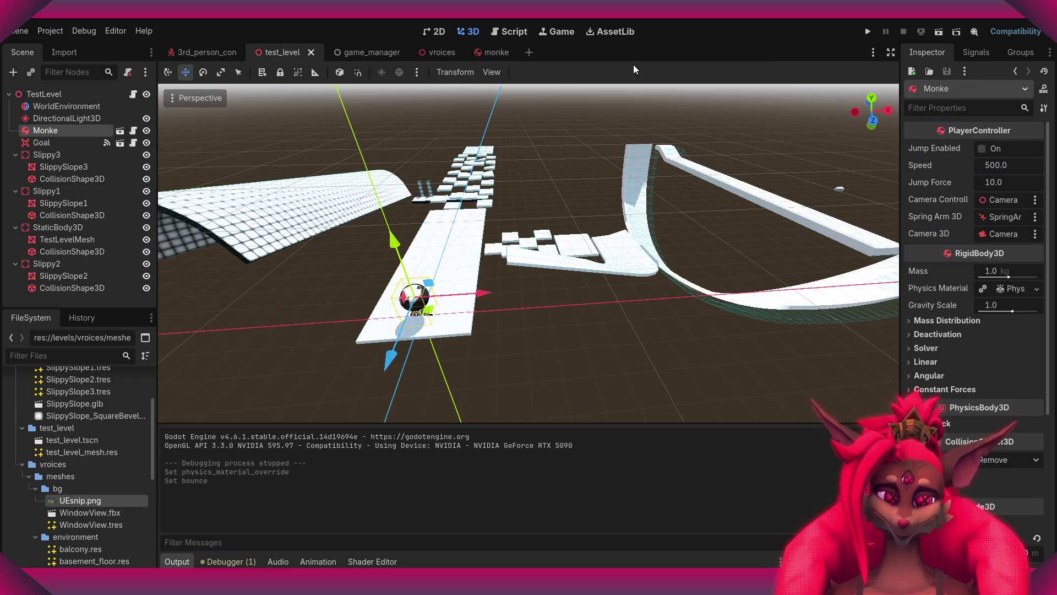
# - Run test_level, roll the bouncier ball along the track, stop, then reopen the monke scene
pyautogui.click(940, 33)
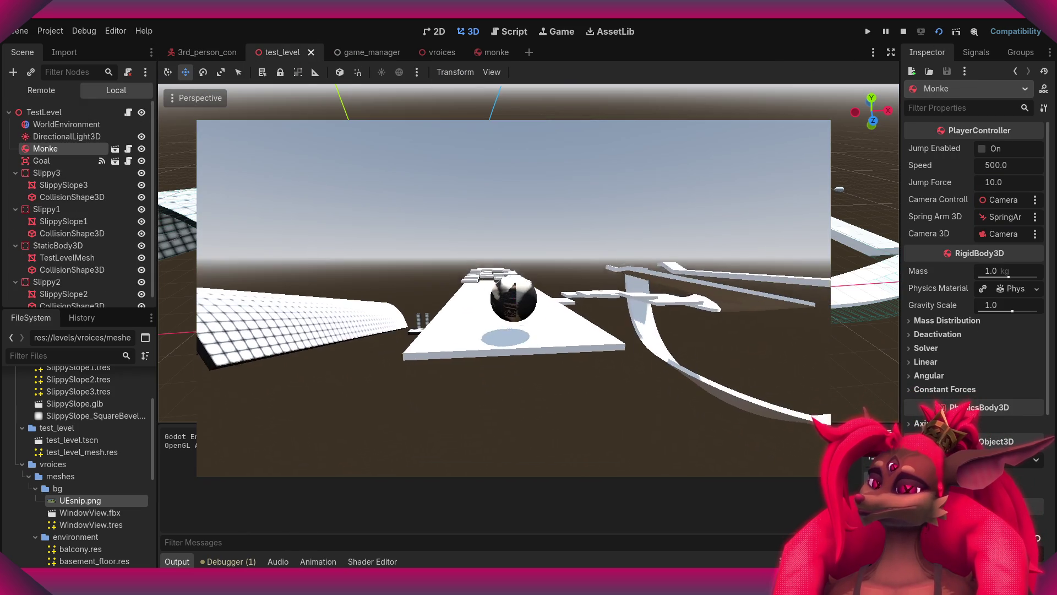
pyautogui.press('w')
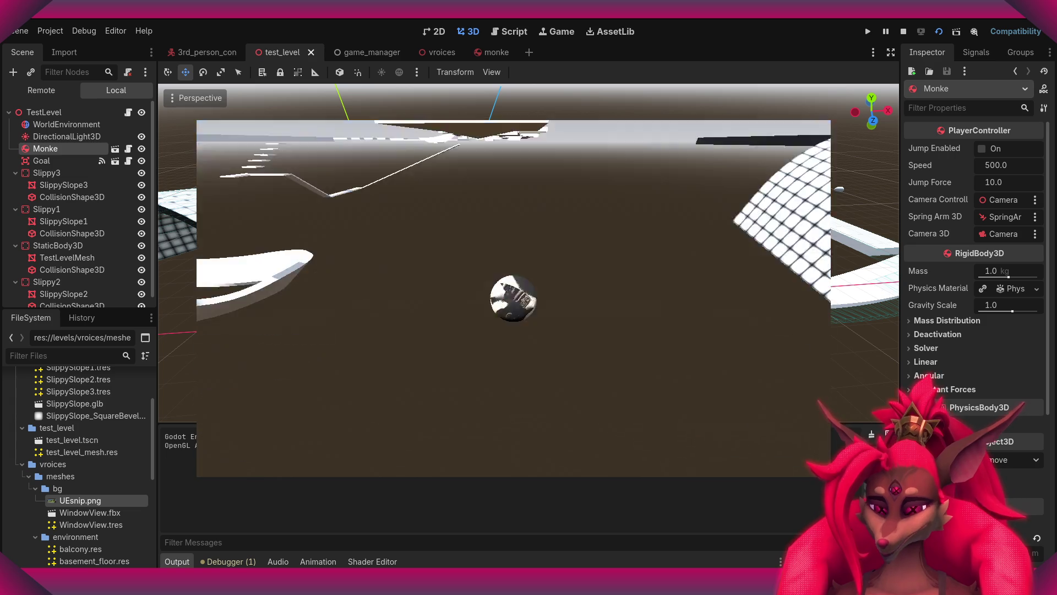
pyautogui.press('Escape')
pyautogui.click(517, 311)
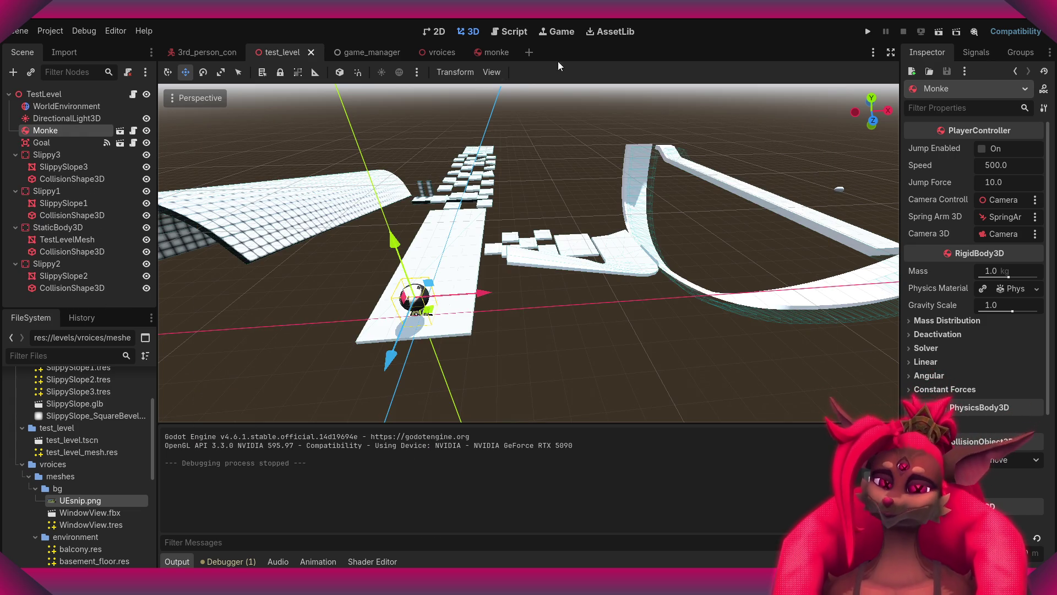
pyautogui.click(499, 53)
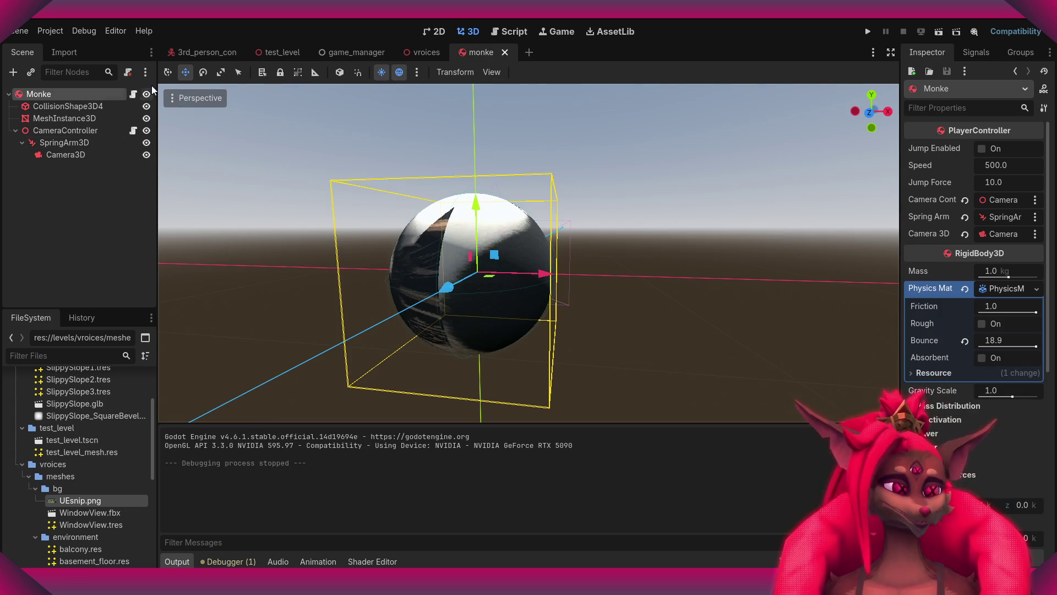
# - Change player.gd's default speed to 800.0 and run the test_level scene
pyautogui.click(133, 95)
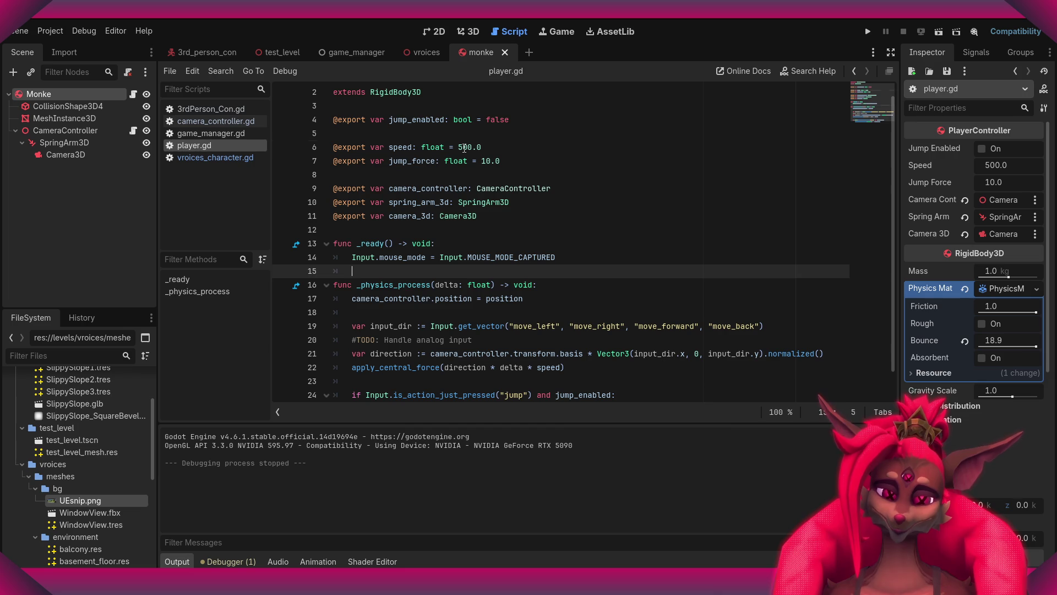
pyautogui.click(464, 147)
pyautogui.scroll(-1, 551, 187)
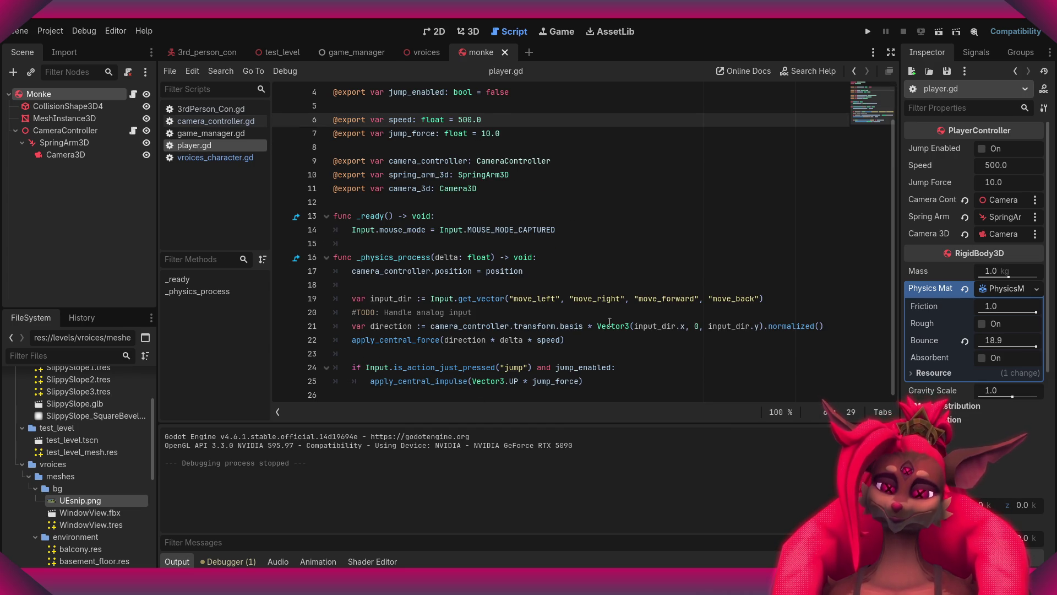
pyautogui.scroll(1, 558, 239)
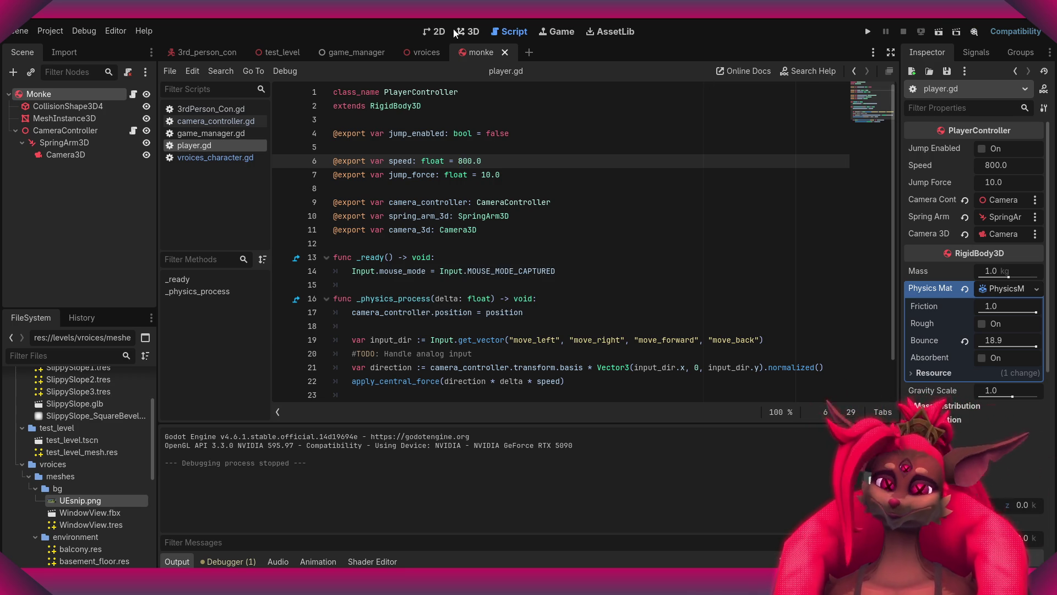
pyautogui.click(278, 52)
pyautogui.click(939, 31)
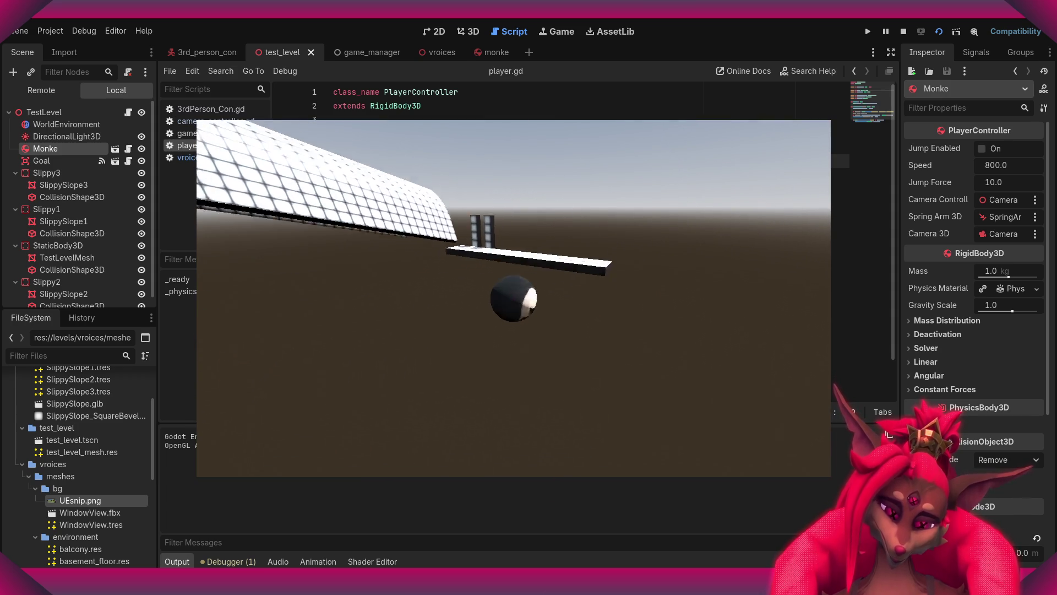
# - Stop the running test_level game with F8, returning to player.gd with speed 800.0
pyautogui.press('F8')
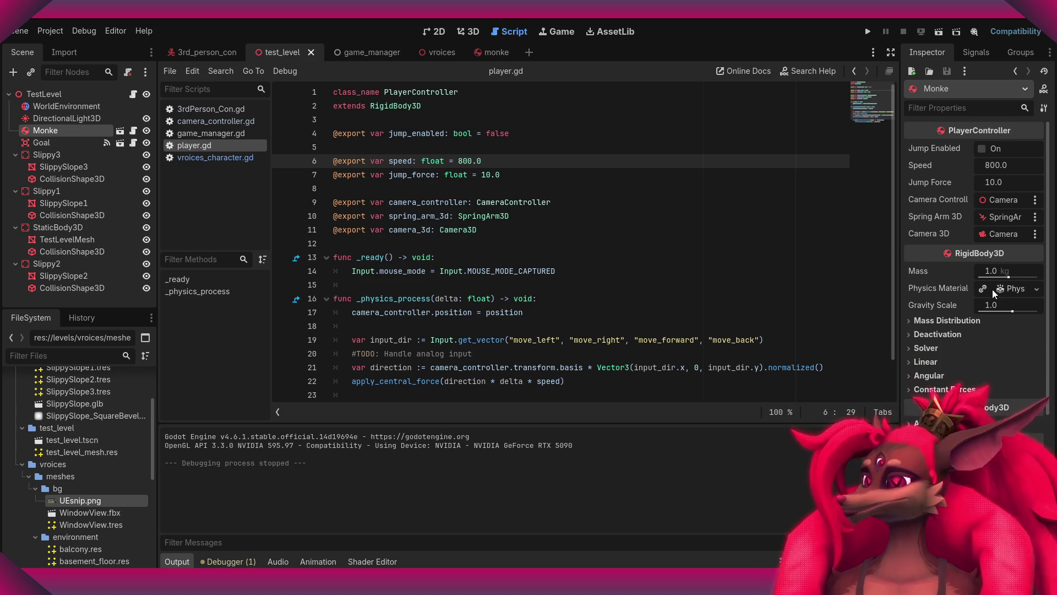
# - In the monke scene, set the ball's physics material bounce to 1.0 (12 clamps) and save
pyautogui.scroll(-1, 601, 282)
pyautogui.scroll(1, 594, 201)
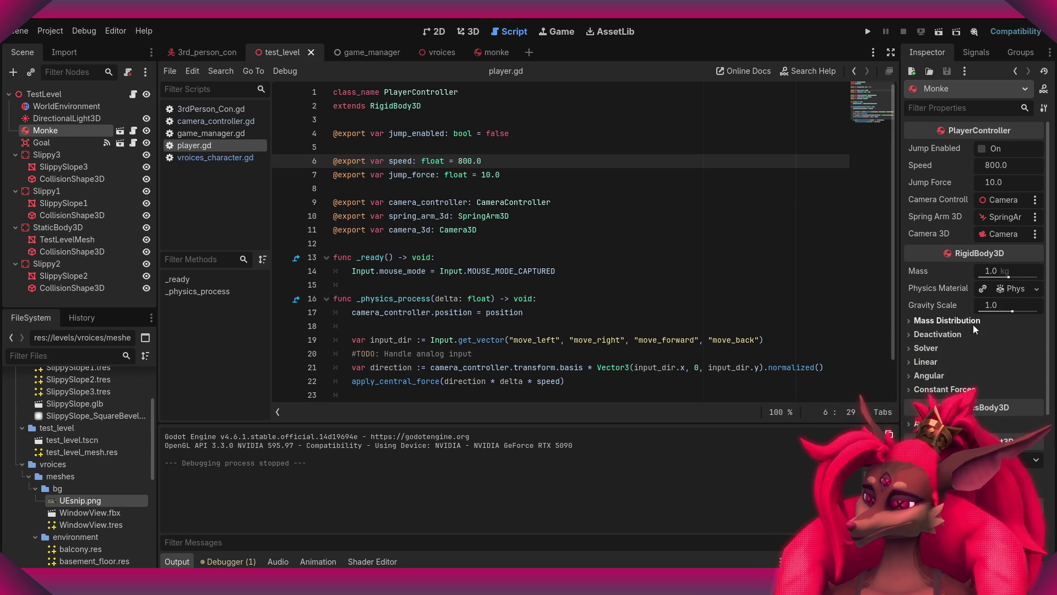
pyautogui.click(490, 55)
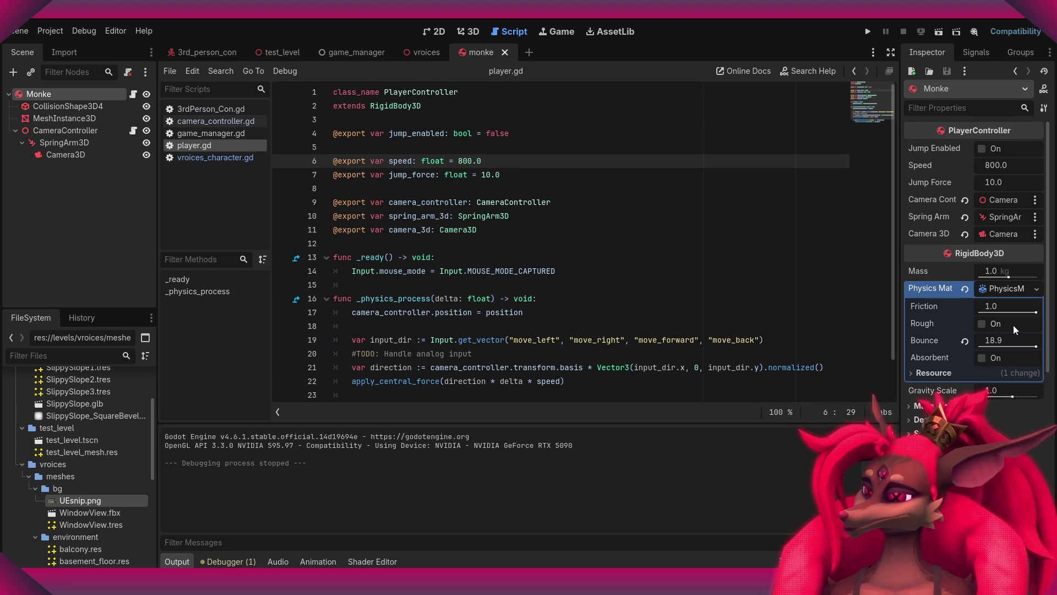
pyautogui.moveTo(1018, 347); pyautogui.dragTo(1014, 347)
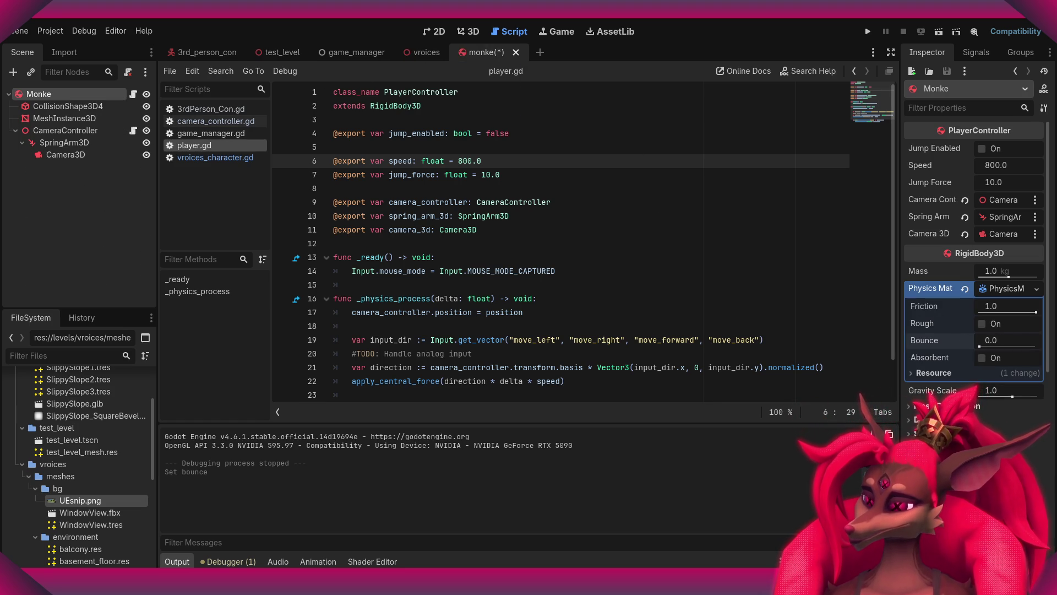
pyautogui.click(997, 339)
pyautogui.write('12')
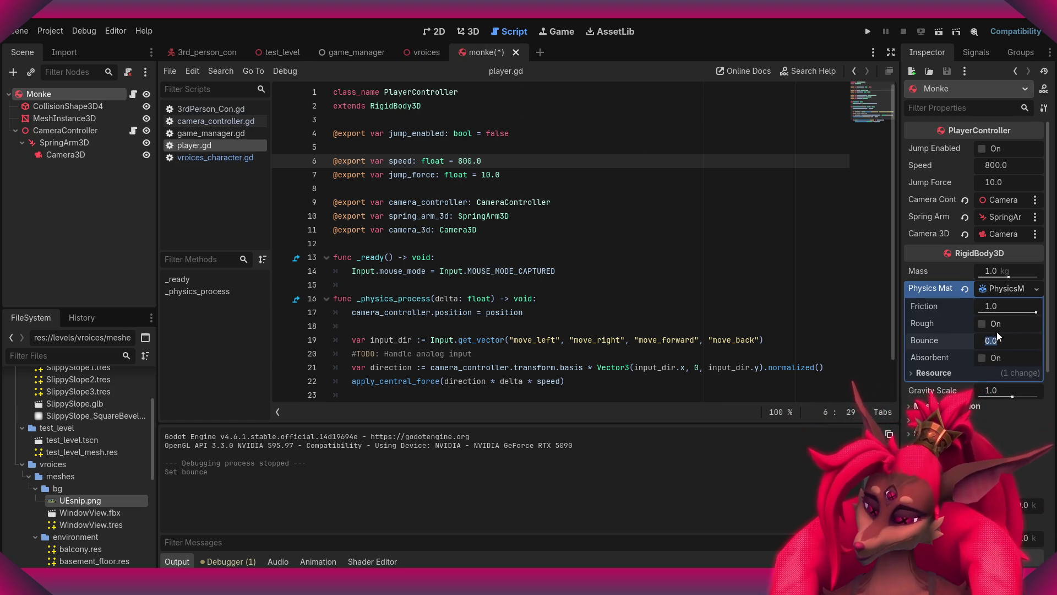
pyautogui.press('Return')
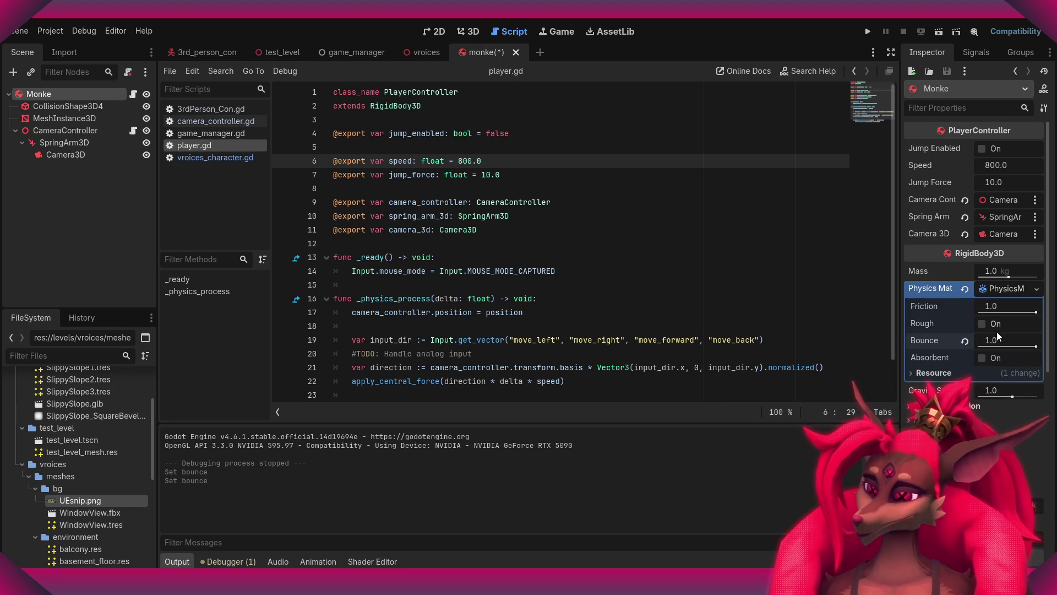
pyautogui.moveTo(940, 322)
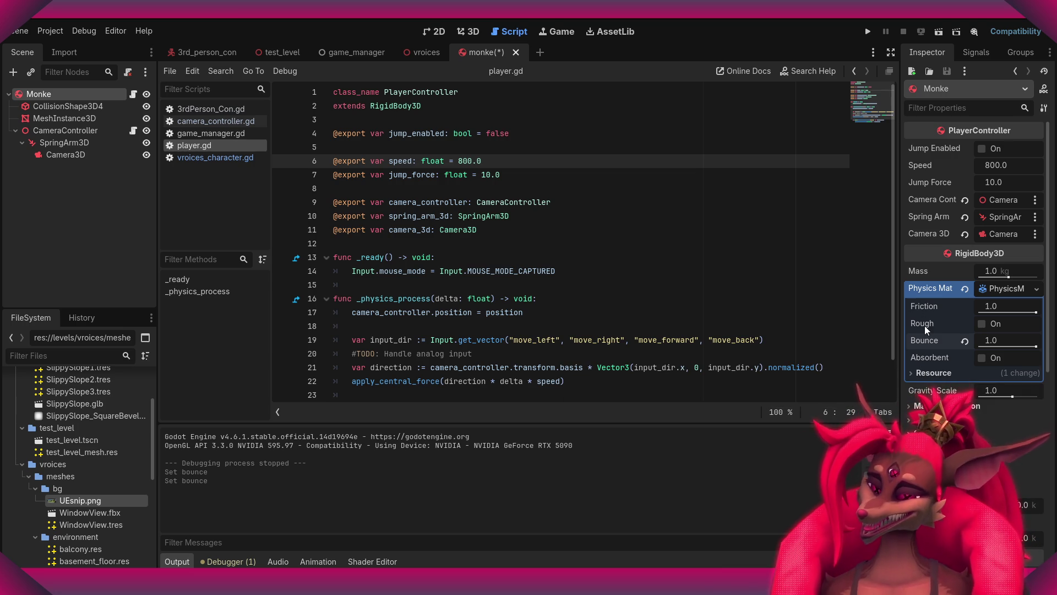
pyautogui.hotkey('ctrl', 's')
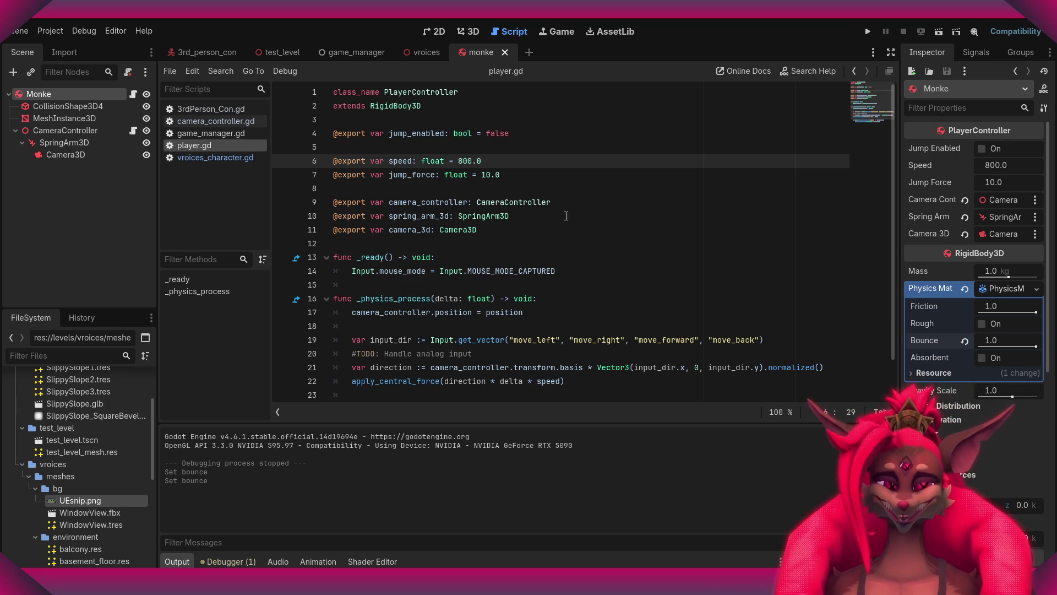
# - Test-run the whole project and then the current scene, quitting each through the pause menu
pyautogui.click(868, 31)
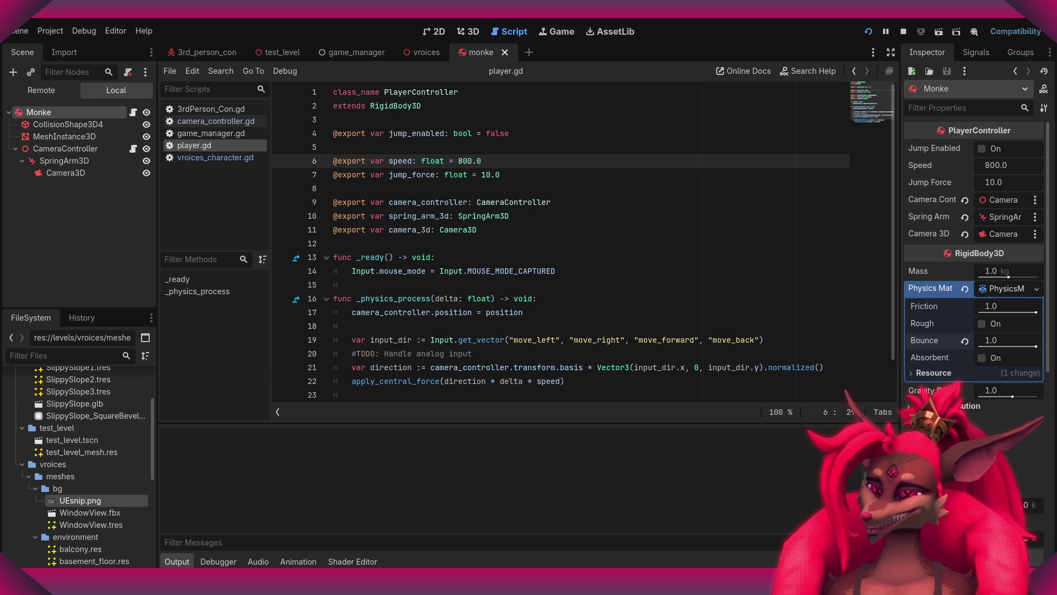
pyautogui.press('Escape')
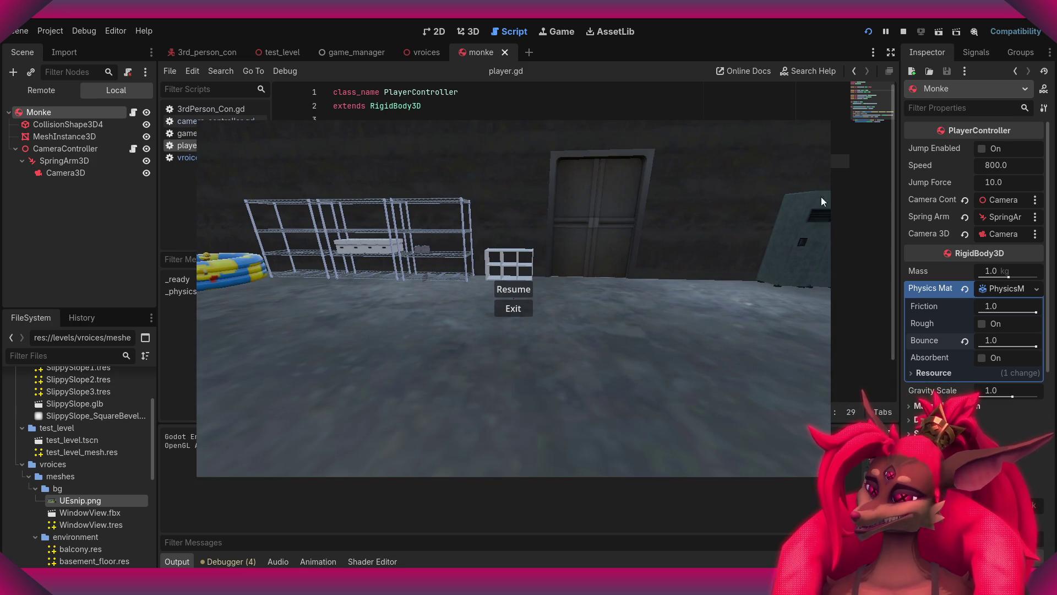
pyautogui.click(517, 313)
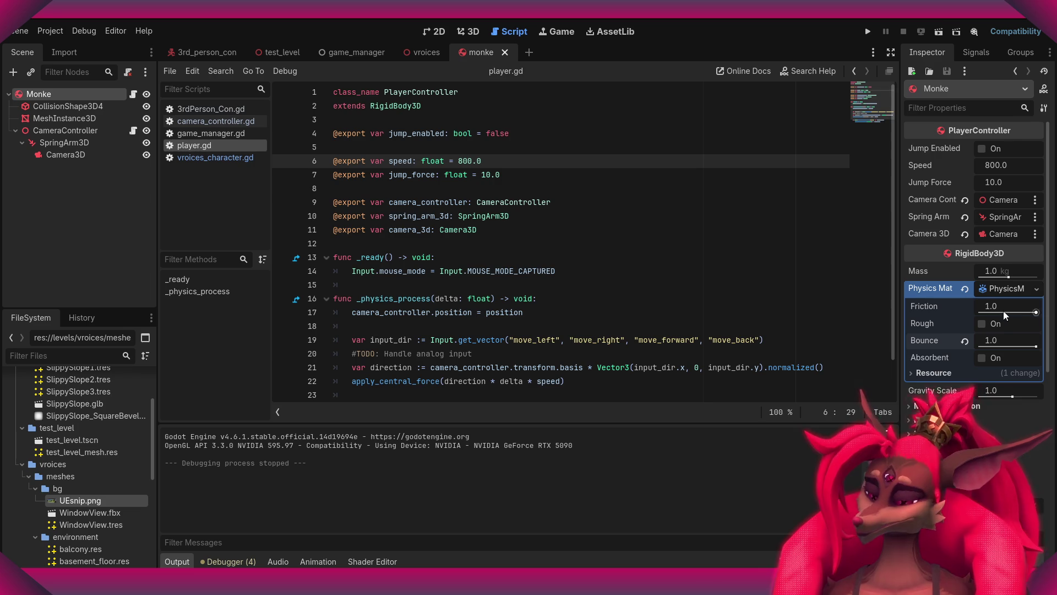
pyautogui.click(940, 34)
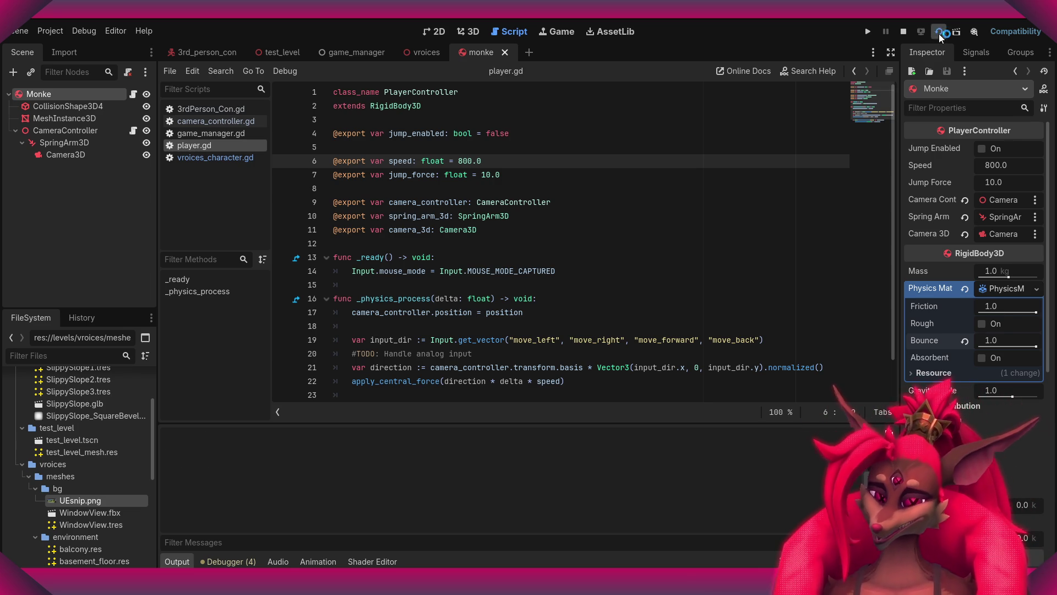
pyautogui.press('Escape')
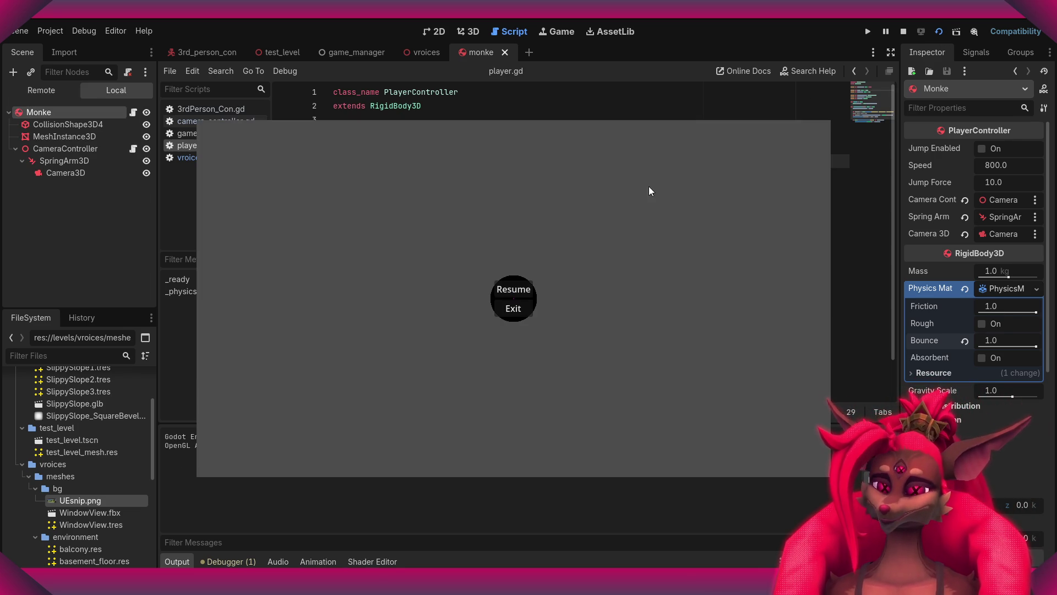
pyautogui.click(514, 306)
pyautogui.click(348, 51)
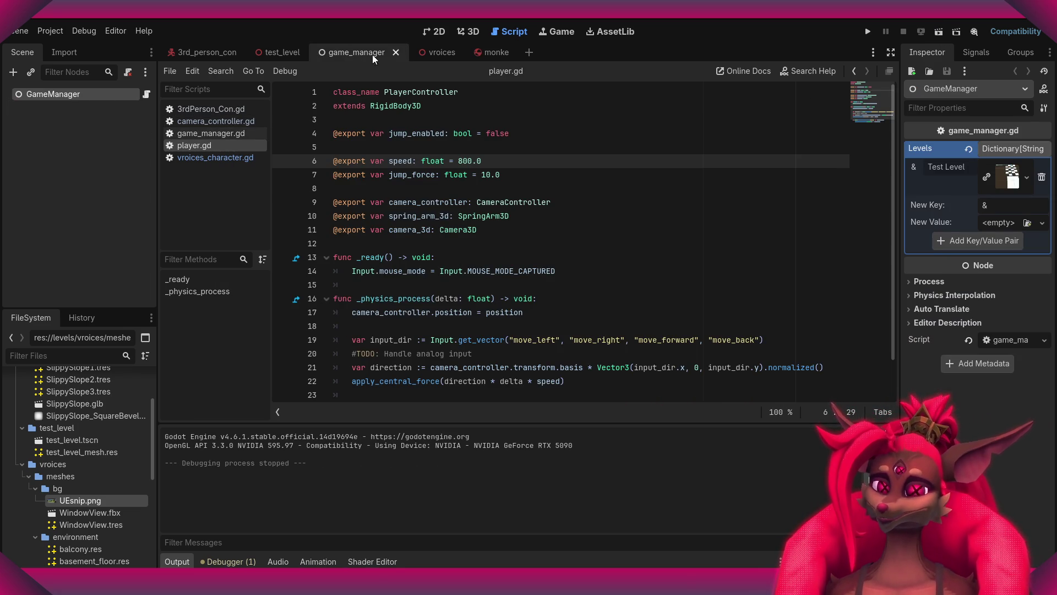
# - Run test_level, roll the ball forward along the white track, then exit via the pause menu
pyautogui.click(282, 51)
pyautogui.click(939, 31)
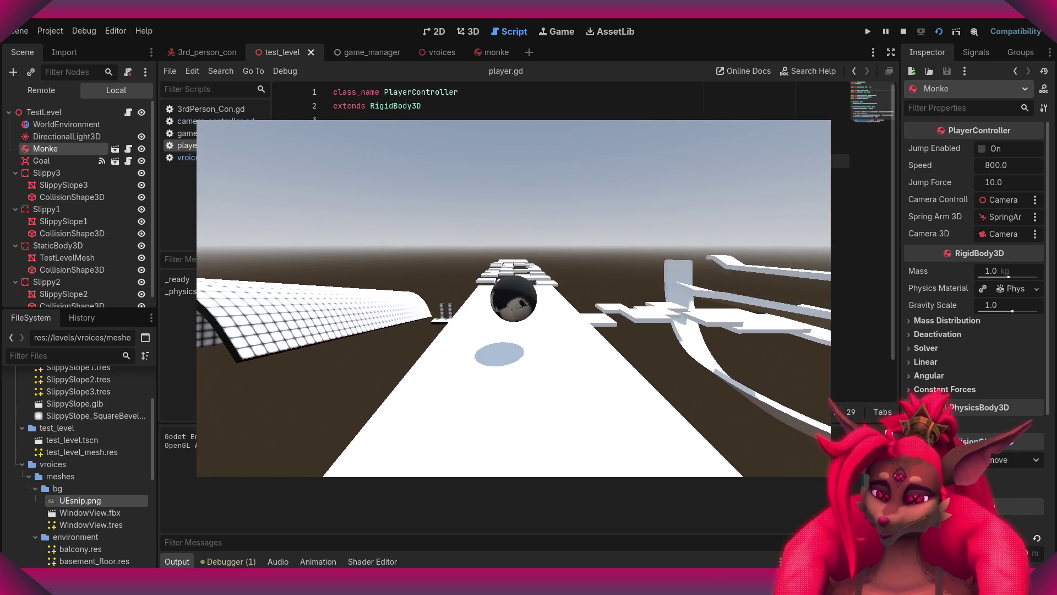
pyautogui.press('w')
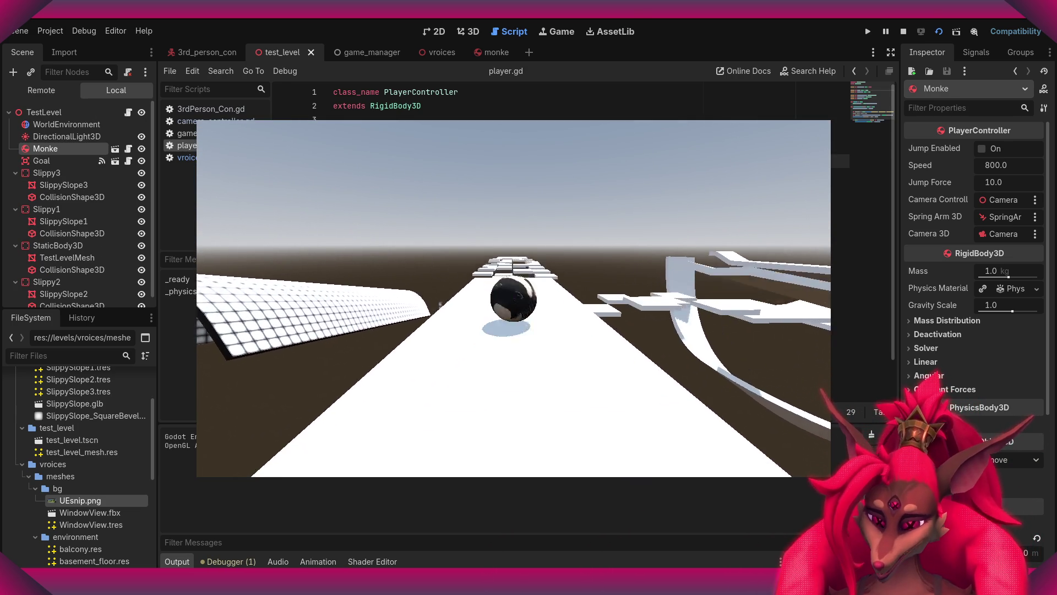
pyautogui.press('w')
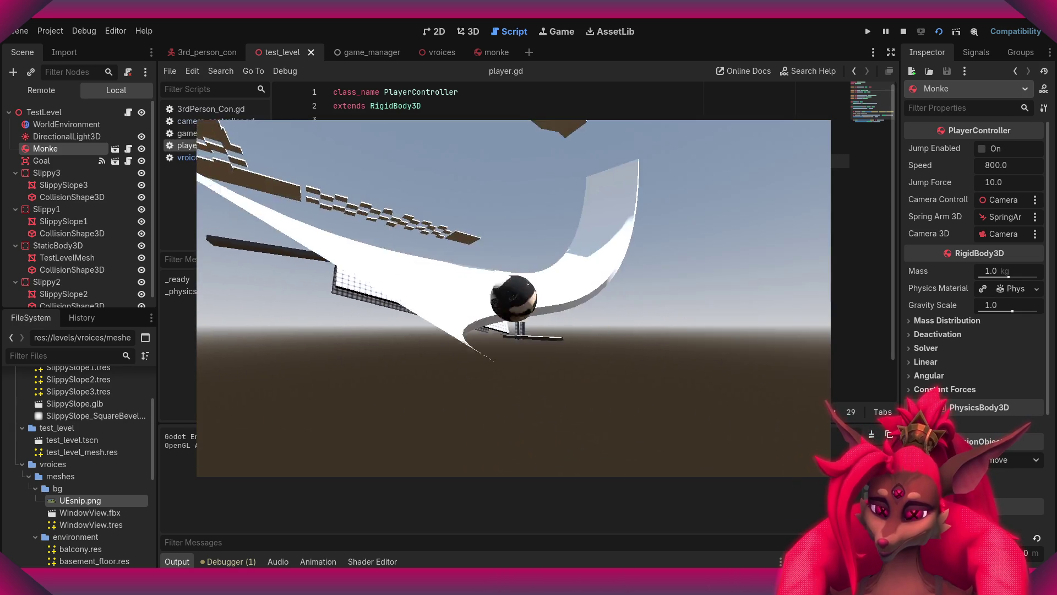
pyautogui.press('Escape')
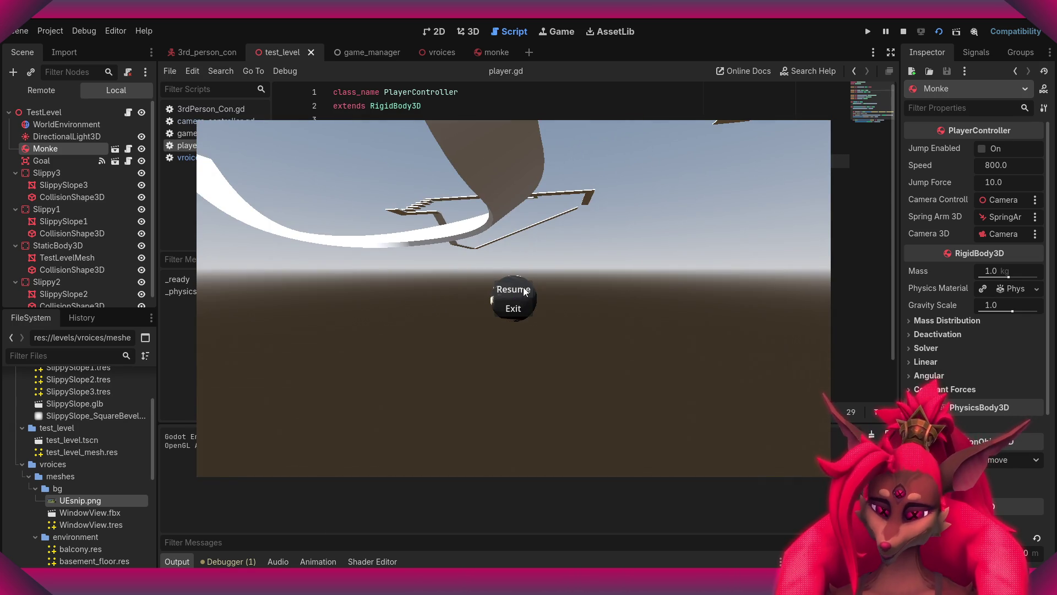
pyautogui.click(514, 308)
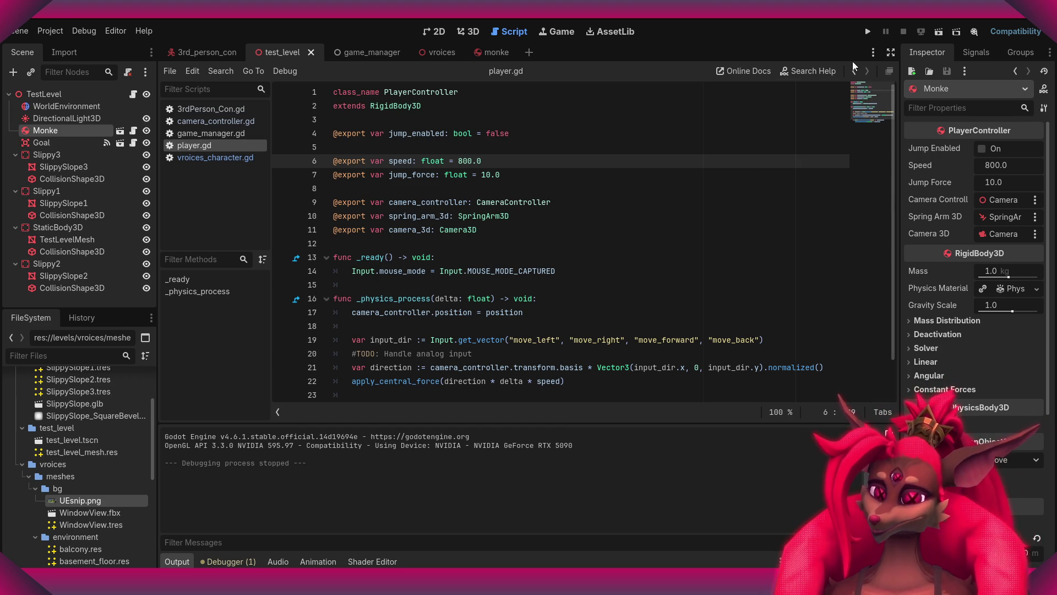
# - Change the SlippySlope2 mesh's z position from -2.05 to 0 and save the level
pyautogui.click(467, 31)
pyautogui.moveTo(494, 197); pyautogui.dragTo(597, 302, button='right')
pyautogui.click(597, 303)
pyautogui.click(77, 276)
pyautogui.click(80, 286)
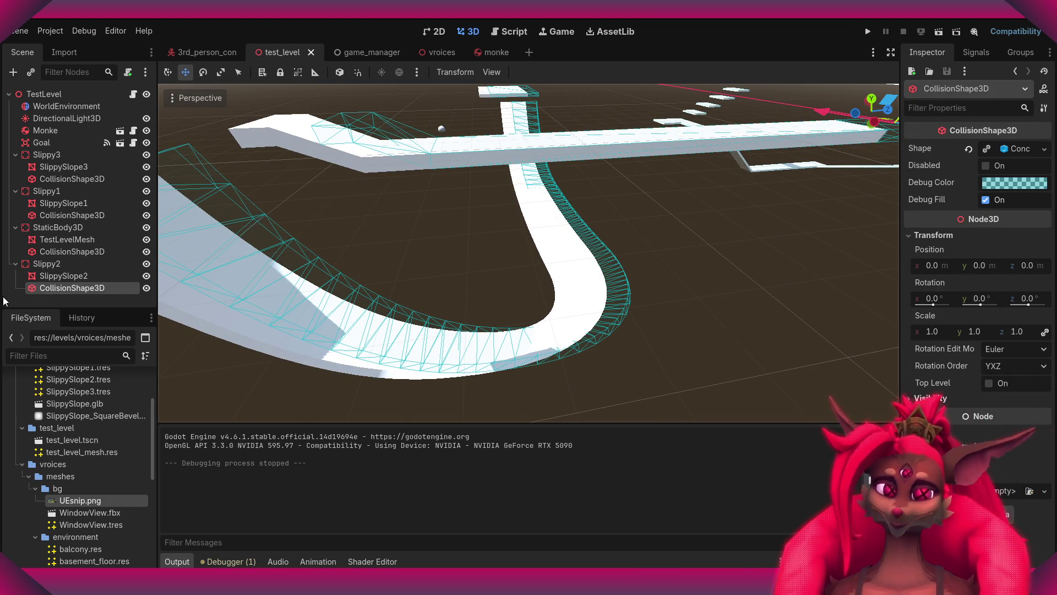
pyautogui.click(71, 277)
pyautogui.click(1024, 410)
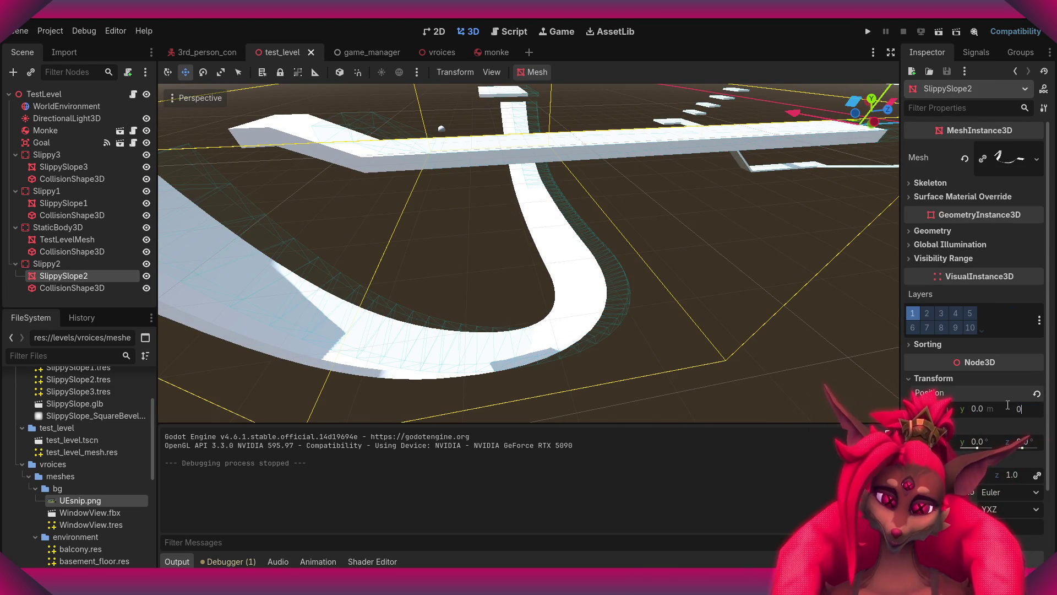
pyautogui.write('0')
pyautogui.press('Return')
pyautogui.click(656, 256)
pyautogui.hotkey('ctrl', 's')
# - Run test_level with F6 and roll the ball over the checkered tiles
pyautogui.scroll(-3, 656, 256)
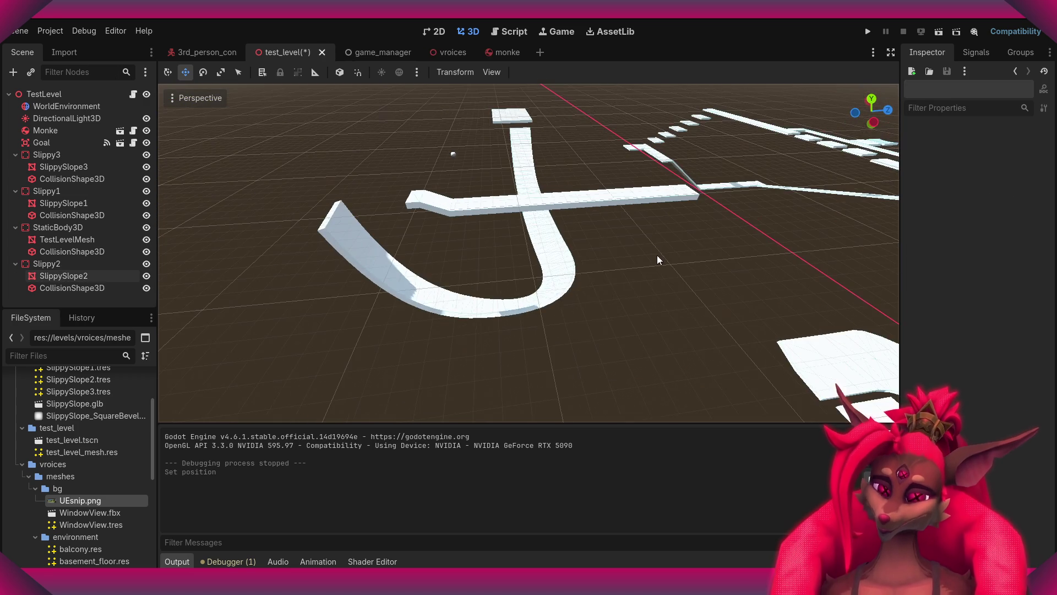
pyautogui.moveTo(652, 252); pyautogui.dragTo(605, 242, button='middle')
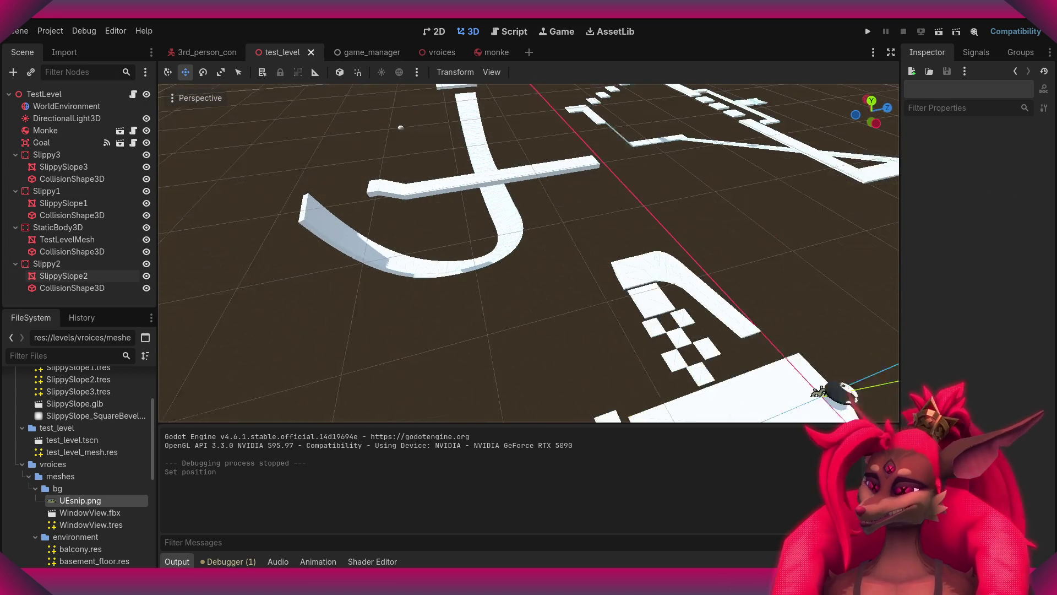
pyautogui.press('F6')
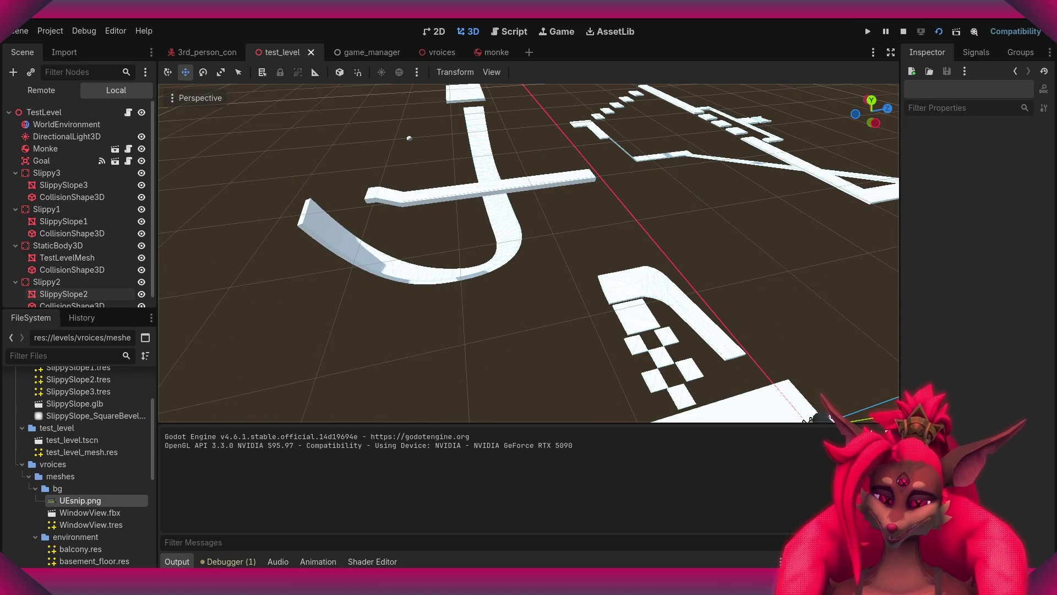
pyautogui.press('w')
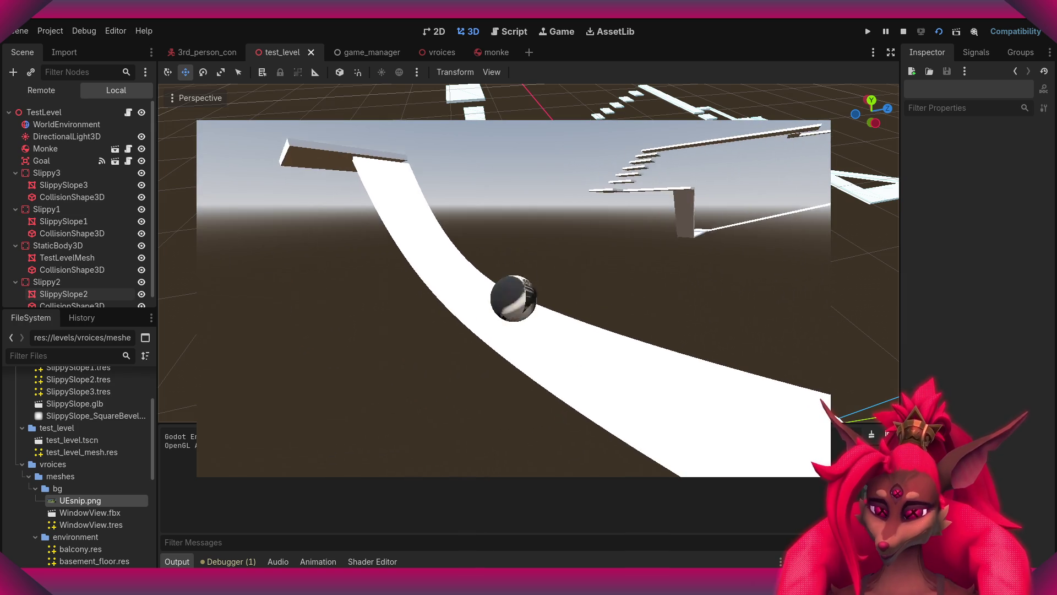
# - Exit the test_level playtest through the pause menu and launch the whole project
pyautogui.press('Escape')
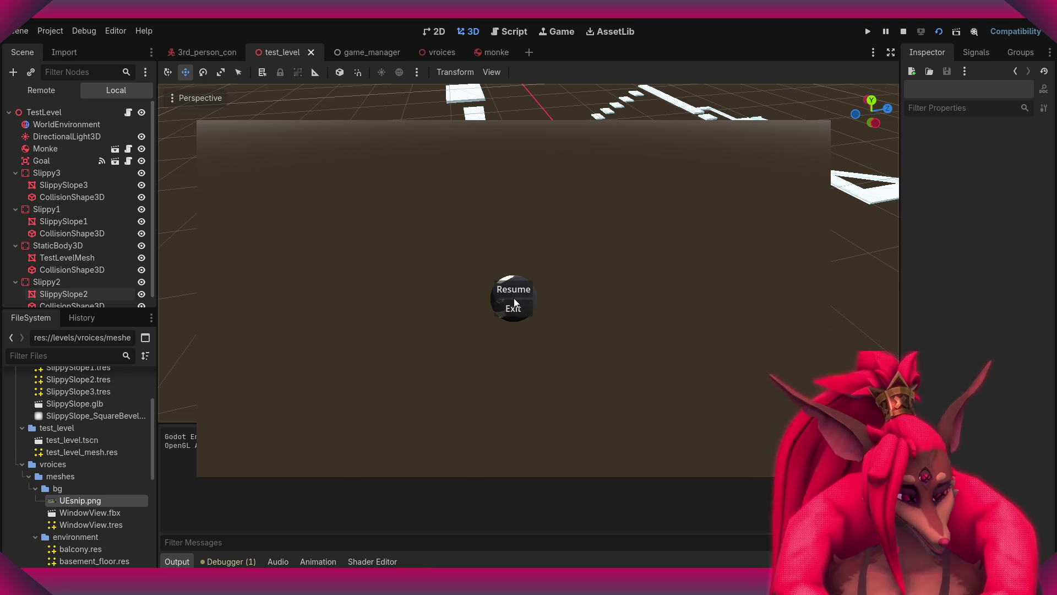
pyautogui.click(514, 307)
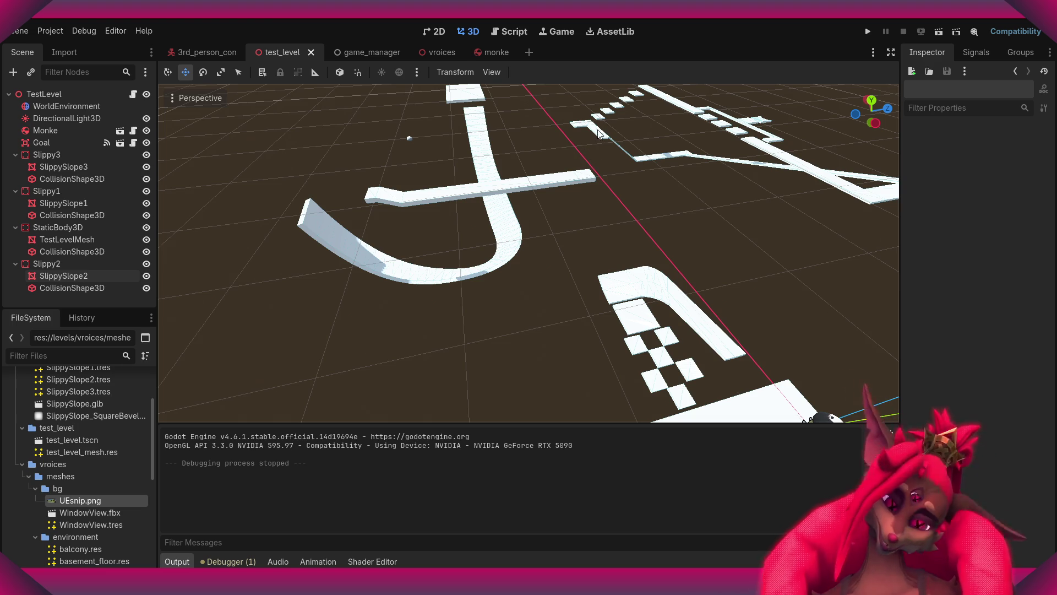
pyautogui.click(868, 32)
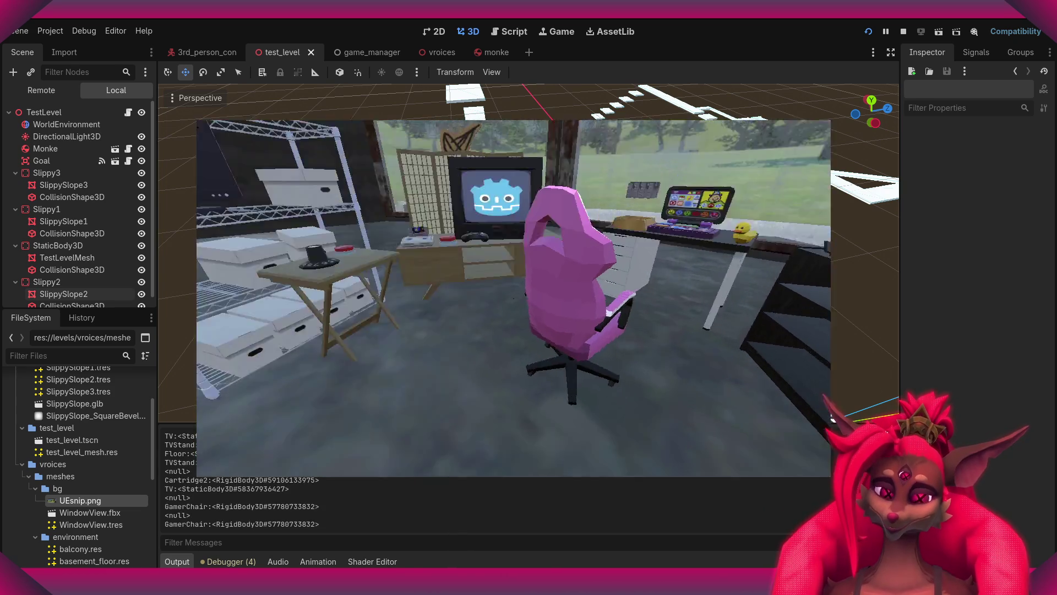
# - Walk to the desk laptop in the office level, quit the run, and pull the view back over test_level
pyautogui.press('w')
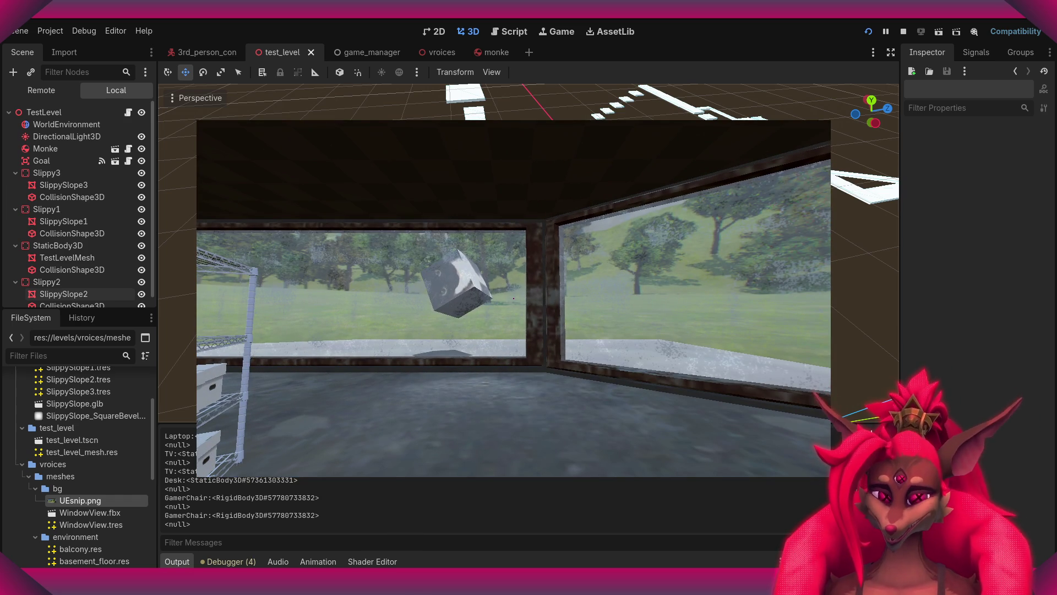
pyautogui.press('Escape')
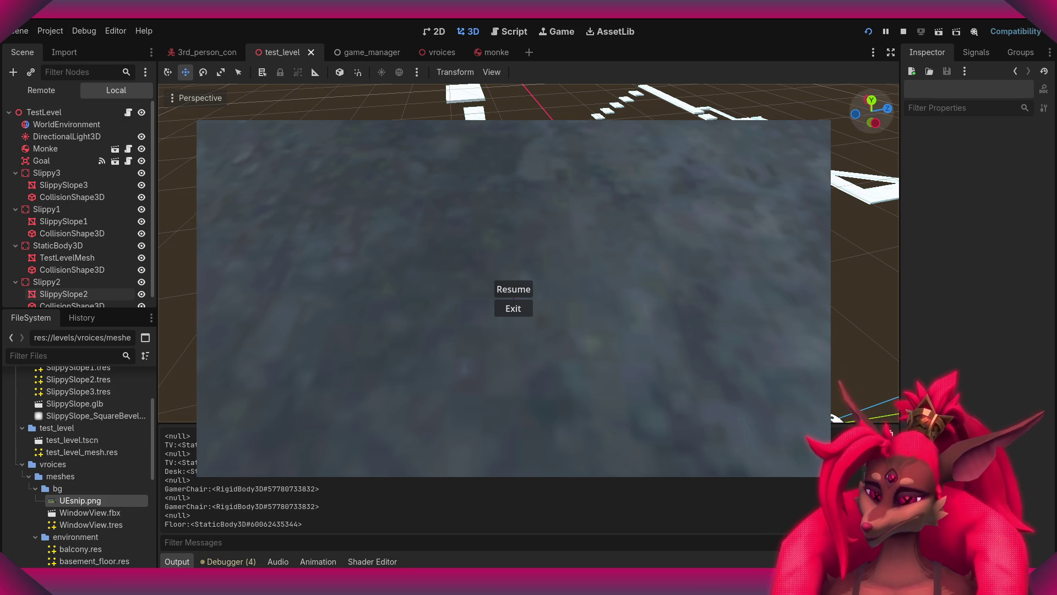
pyautogui.click(513, 308)
pyautogui.moveTo(529, 253); pyautogui.dragTo(452, 231, button='right')
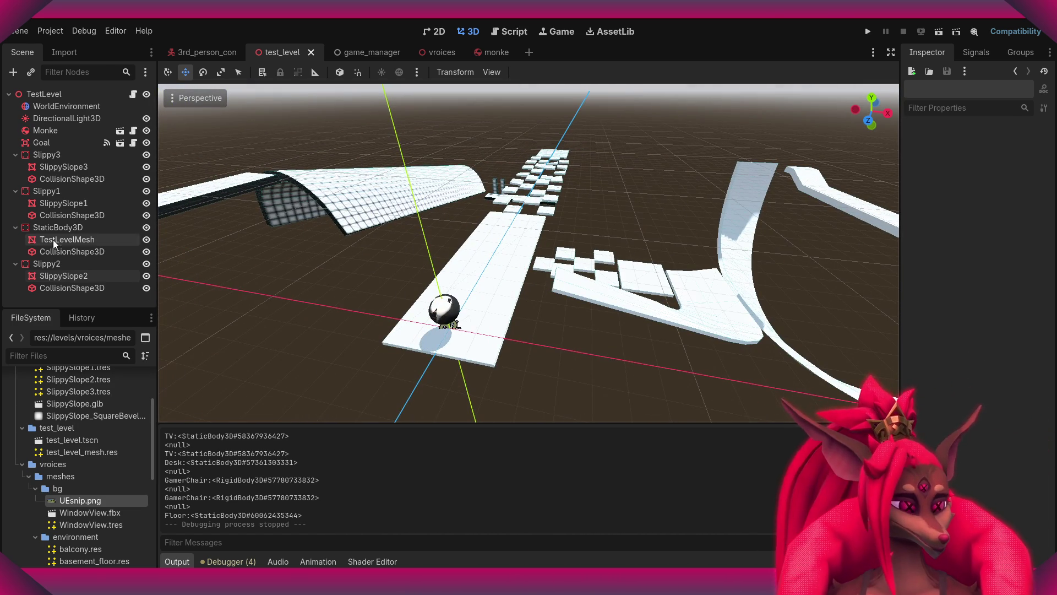
# - Select the Monke ball and set its gravity scale back to 1.0
pyautogui.click(53, 240)
pyautogui.click(61, 214)
pyautogui.click(55, 131)
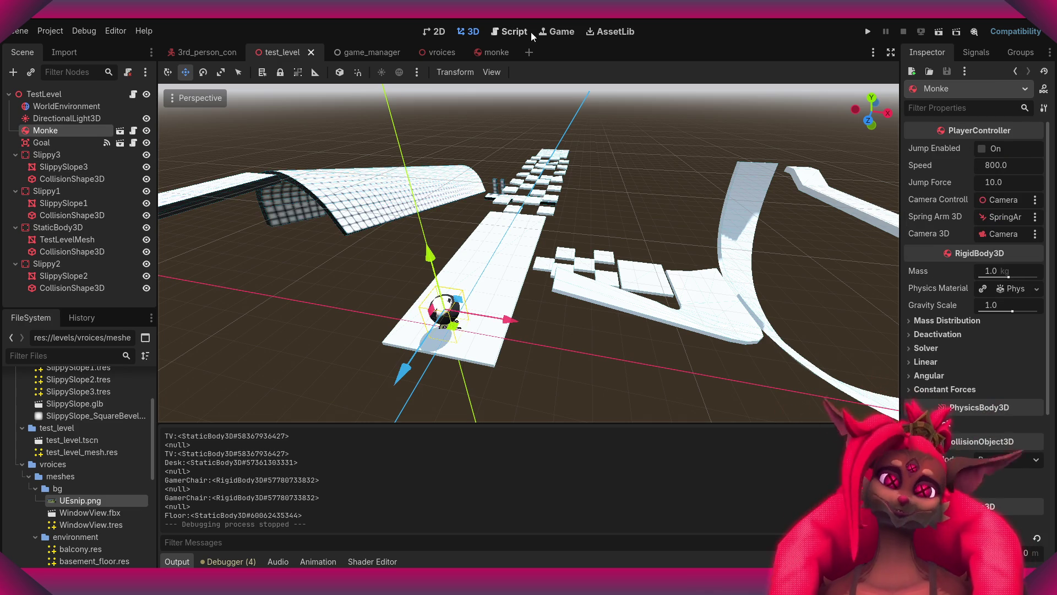
pyautogui.moveTo(1013, 312)
pyautogui.mouseDown()
pyautogui.moveTo(1022, 313)
pyautogui.moveTo(1001, 309)
pyautogui.mouseUp()
pyautogui.click(1001, 307)
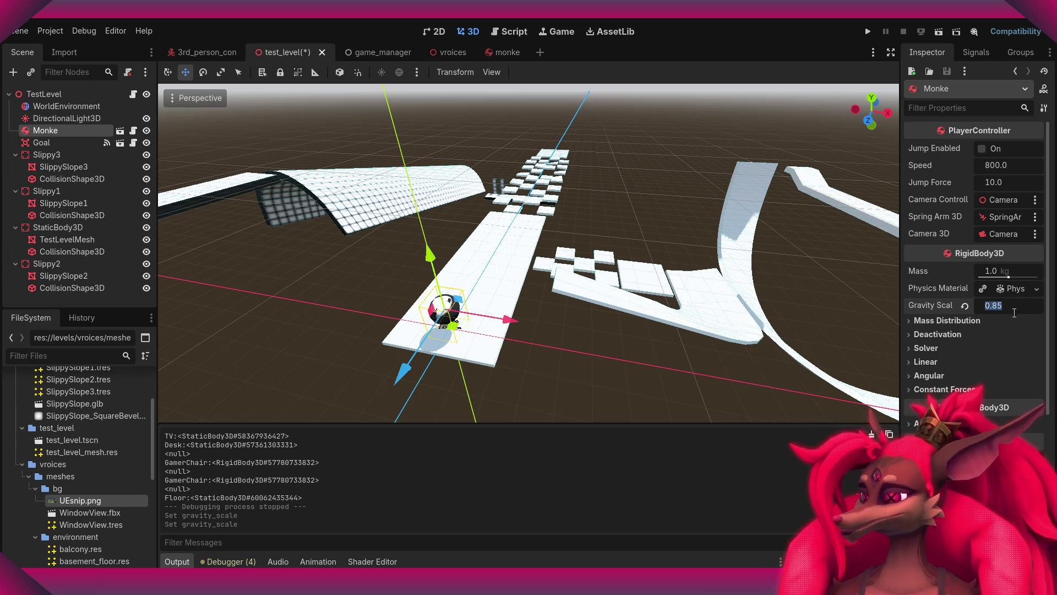
pyautogui.write('1')
pyautogui.press('Return')
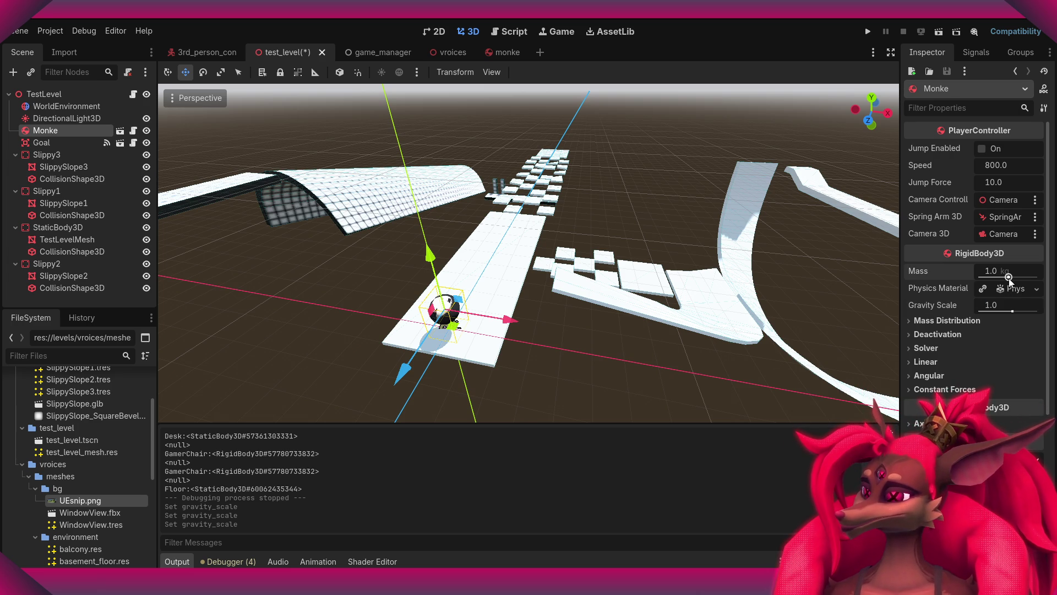
# - Expand the ball's physics material and make it unique, then undo to keep friction 1.0, bounce 1.0
pyautogui.click(1010, 288)
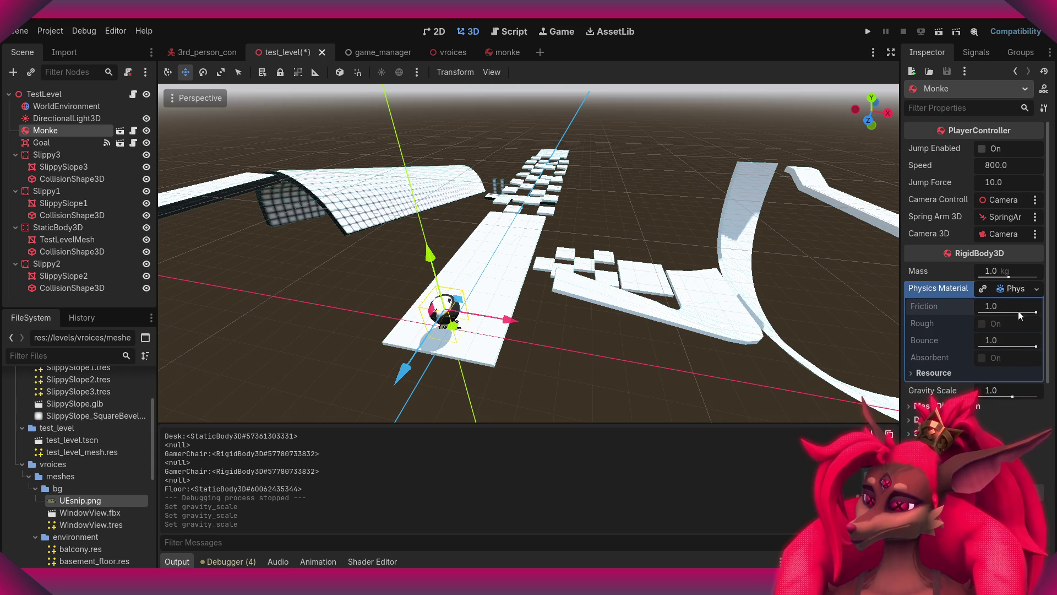
pyautogui.doubleClick(1005, 288)
pyautogui.click(1037, 289)
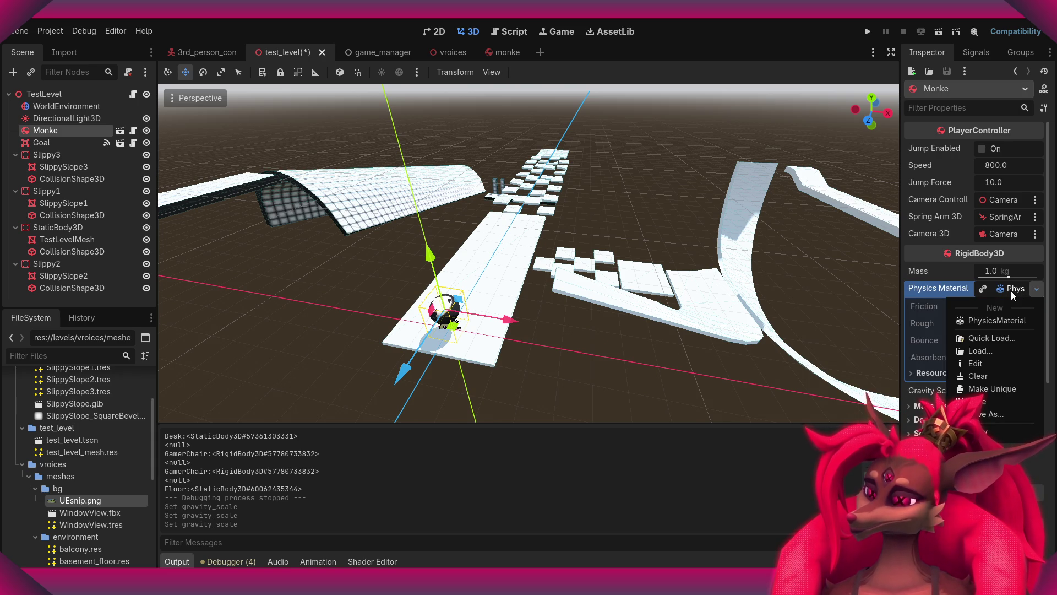
pyautogui.click(953, 297)
pyautogui.click(984, 289)
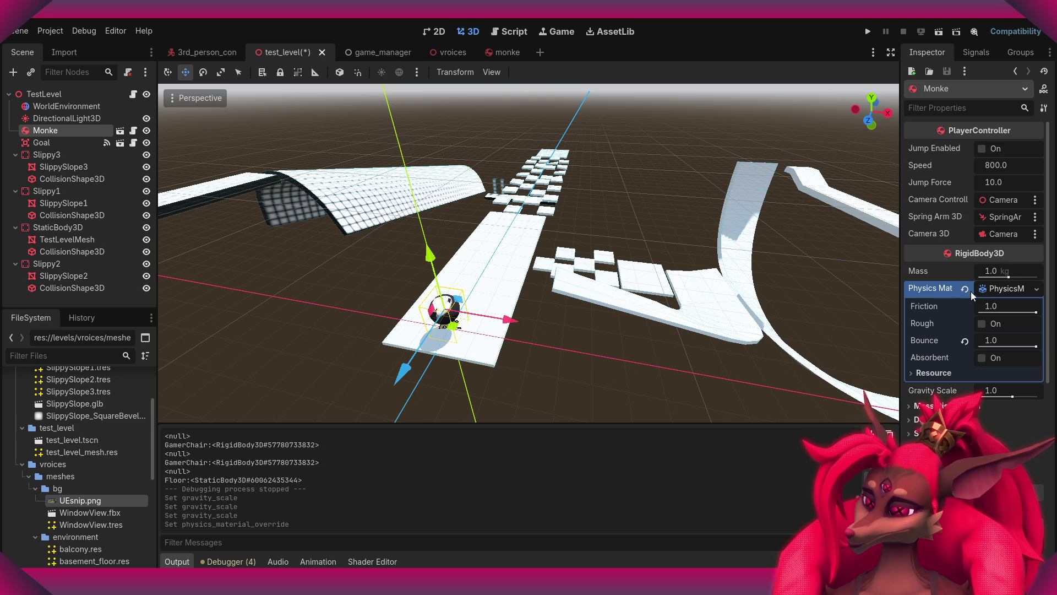
pyautogui.hotkey('ctrl', 'z')
pyautogui.moveTo(626, 326); pyautogui.dragTo(468, 306, button='middle')
pyautogui.click(468, 306)
pyautogui.click(546, 347)
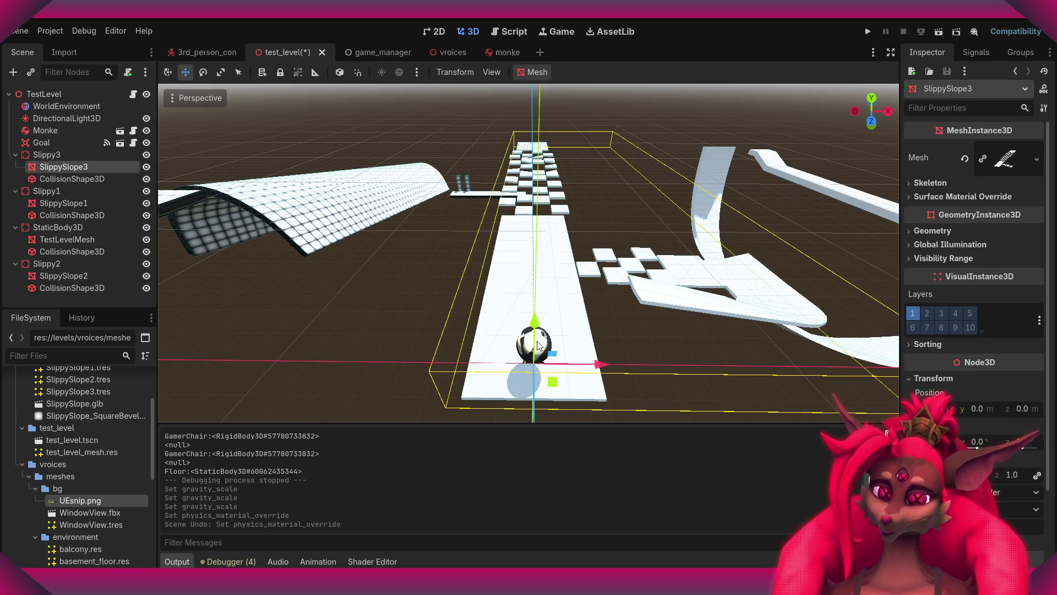
# - In the monke scene, set the ball's physics material bounce to 0.2 and friction to 2.0
pyautogui.click(441, 53)
pyautogui.click(492, 52)
pyautogui.moveTo(602, 165); pyautogui.dragTo(602, 215, button='right')
pyautogui.scroll(-1, 602, 209)
pyautogui.press('w')
pyautogui.press('s')
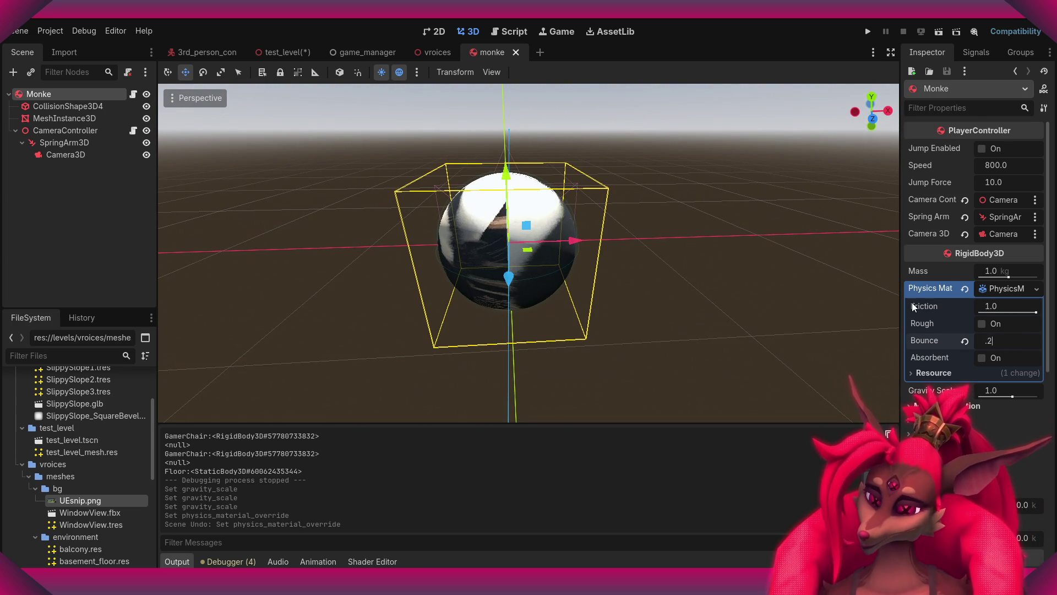
pyautogui.moveTo(846, 301); pyautogui.dragTo(720, 287, button='right')
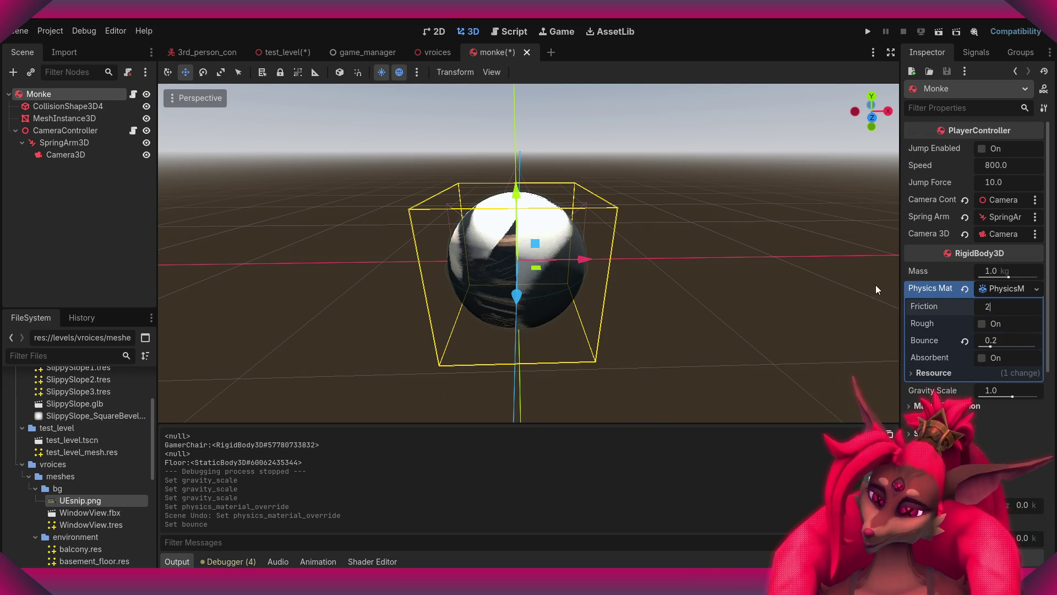
pyautogui.moveTo(877, 289); pyautogui.dragTo(848, 286, button='right')
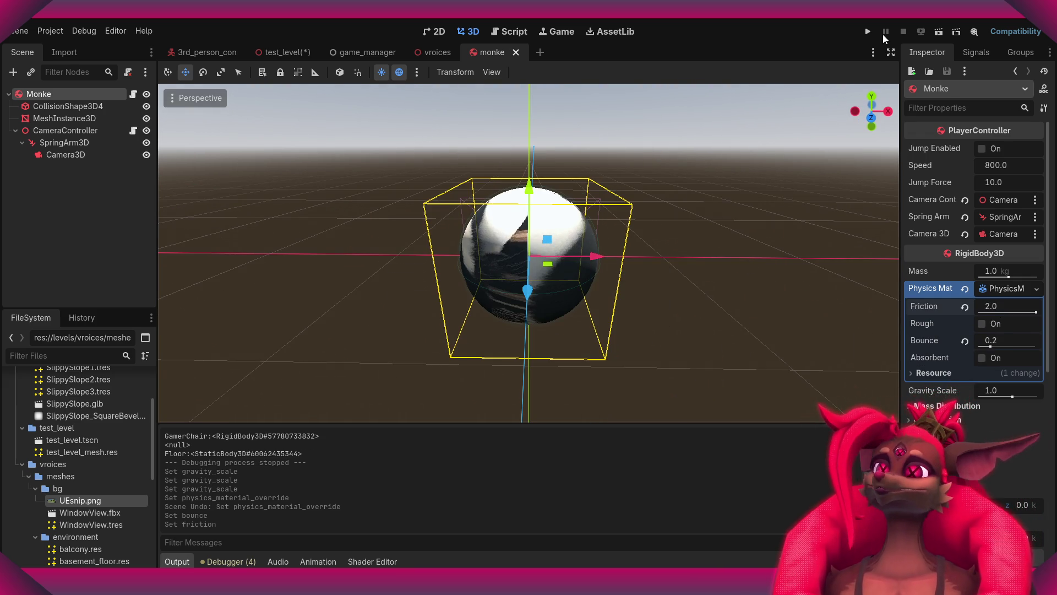
# - Playtest the project, rolling the ball down the test level ramp, then quit the game
pyautogui.click(867, 32)
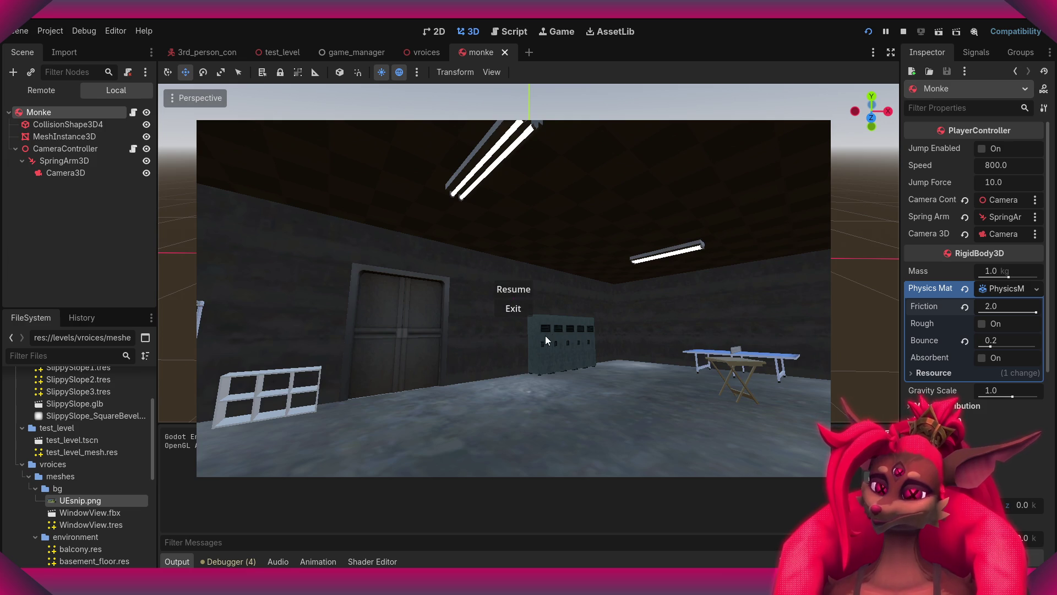
pyautogui.click(526, 303)
pyautogui.click(281, 52)
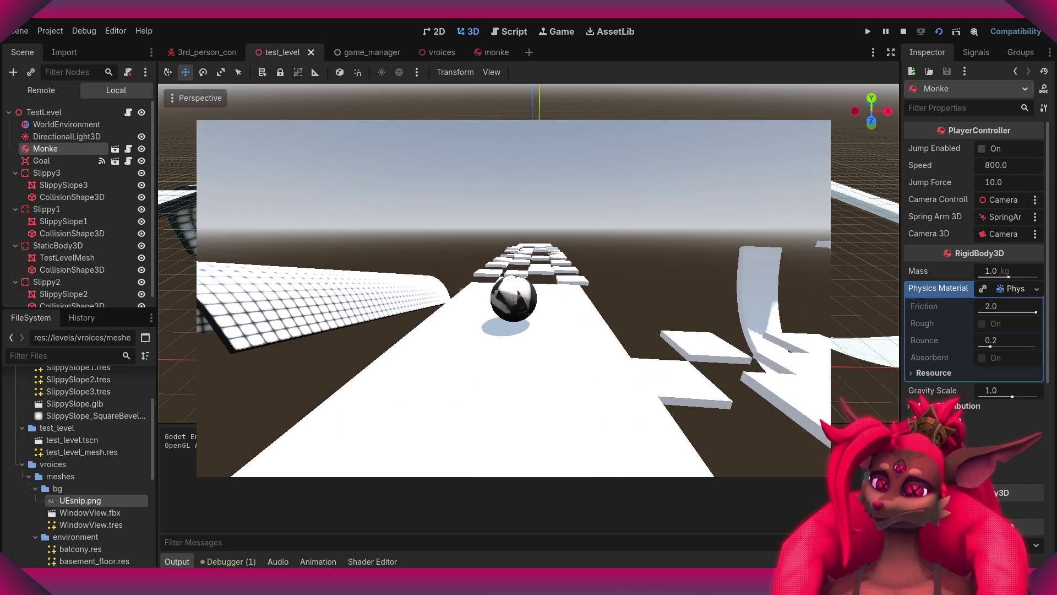
pyautogui.press('w')
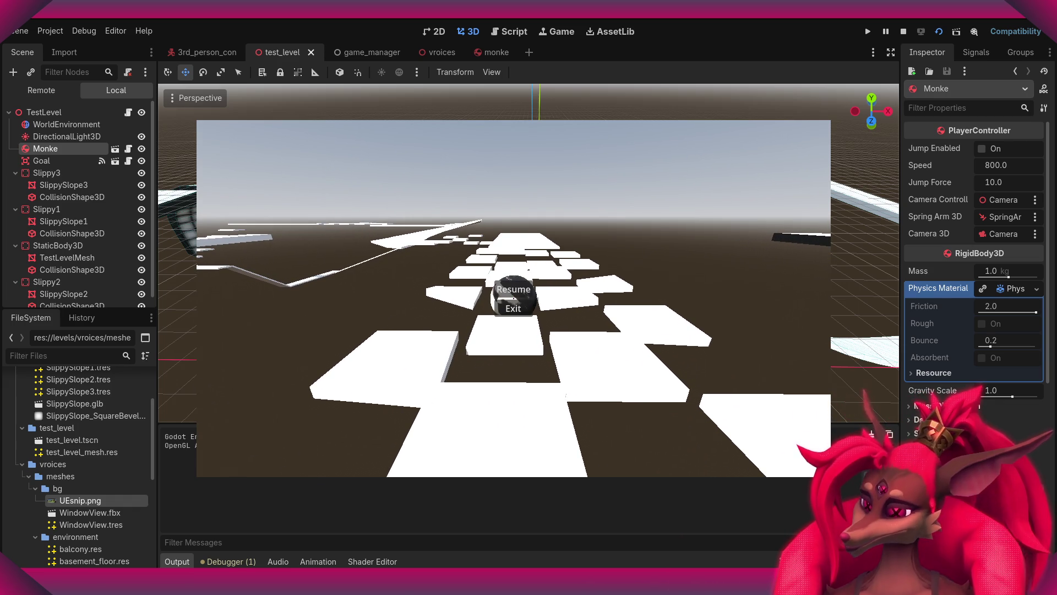
pyautogui.click(524, 307)
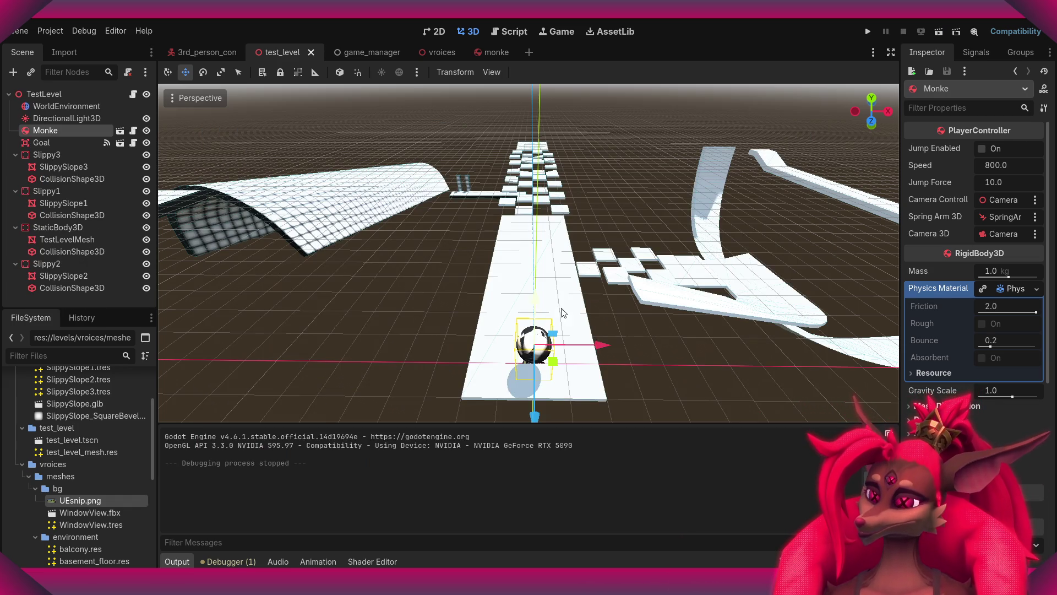
pyautogui.click(376, 52)
pyautogui.click(438, 52)
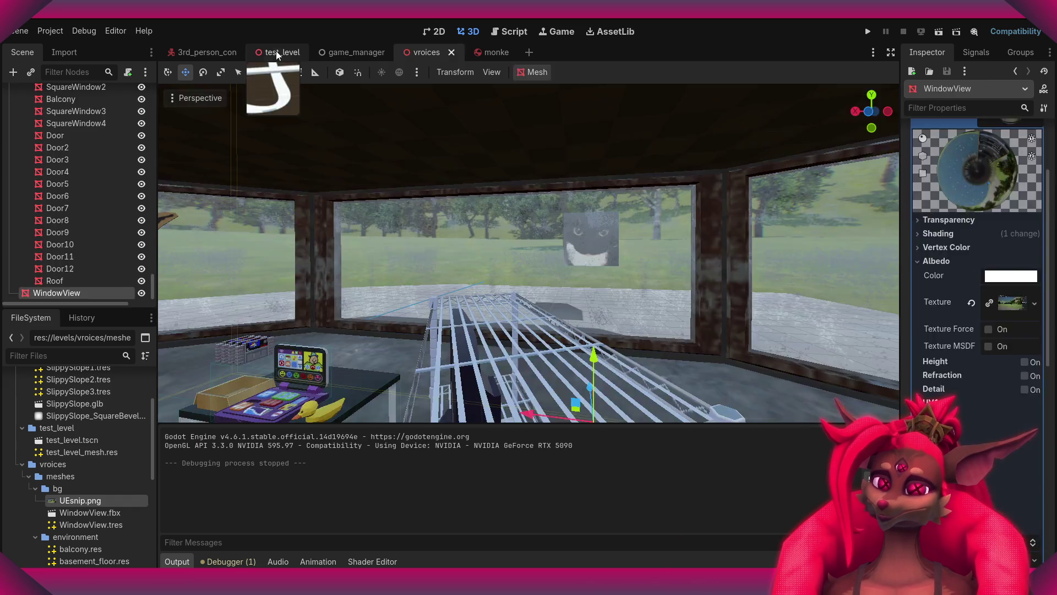
# - Set the Monke ball's bounce to 0.5 in the monke scene, then playtest test_level and quit
pyautogui.click(282, 52)
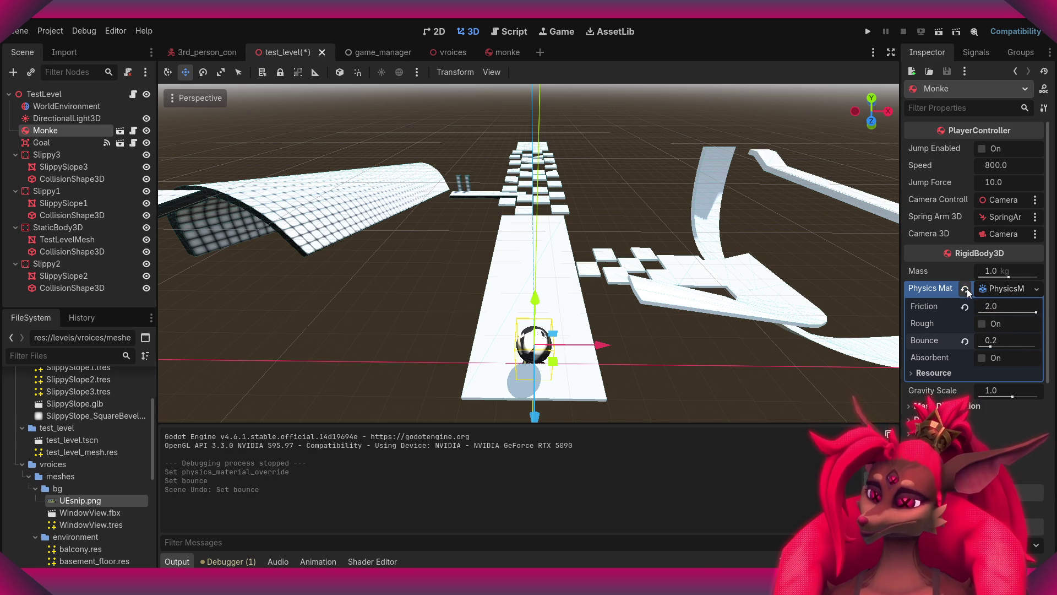
pyautogui.click(488, 51)
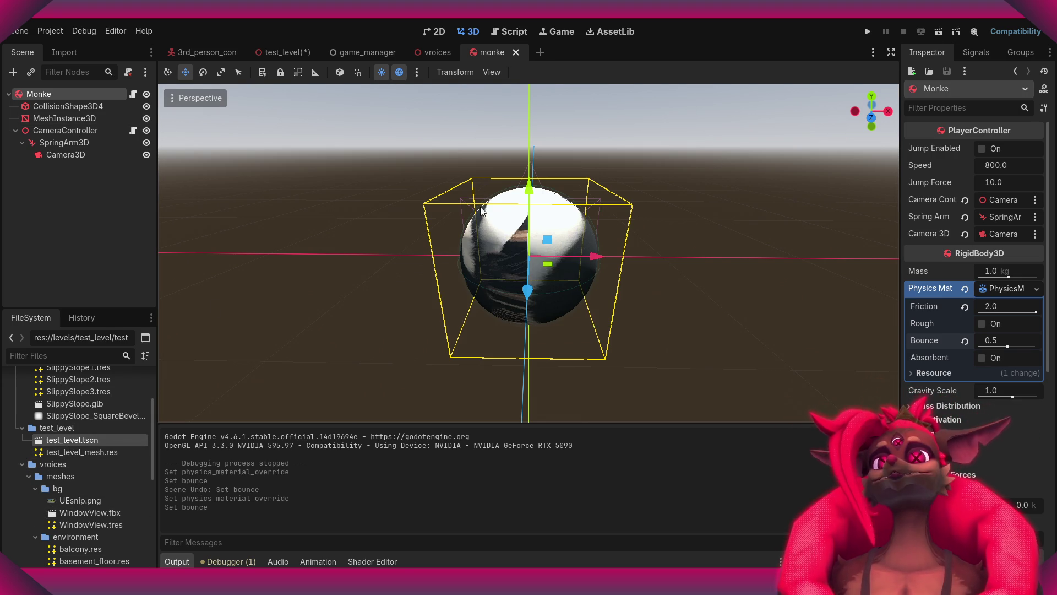
pyautogui.click(282, 53)
pyautogui.click(214, 51)
pyautogui.click(282, 52)
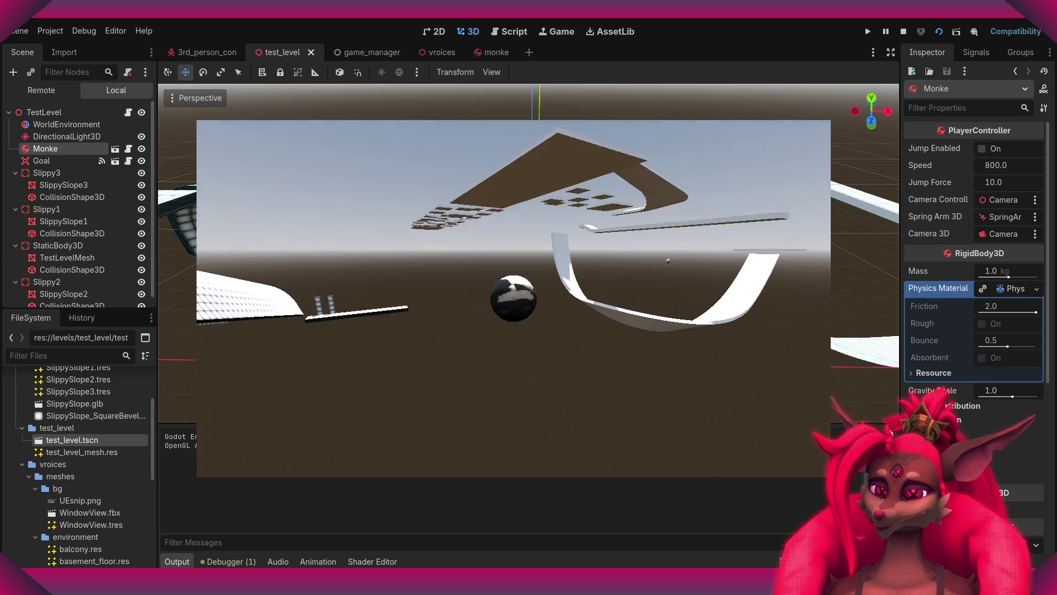
pyautogui.click(513, 309)
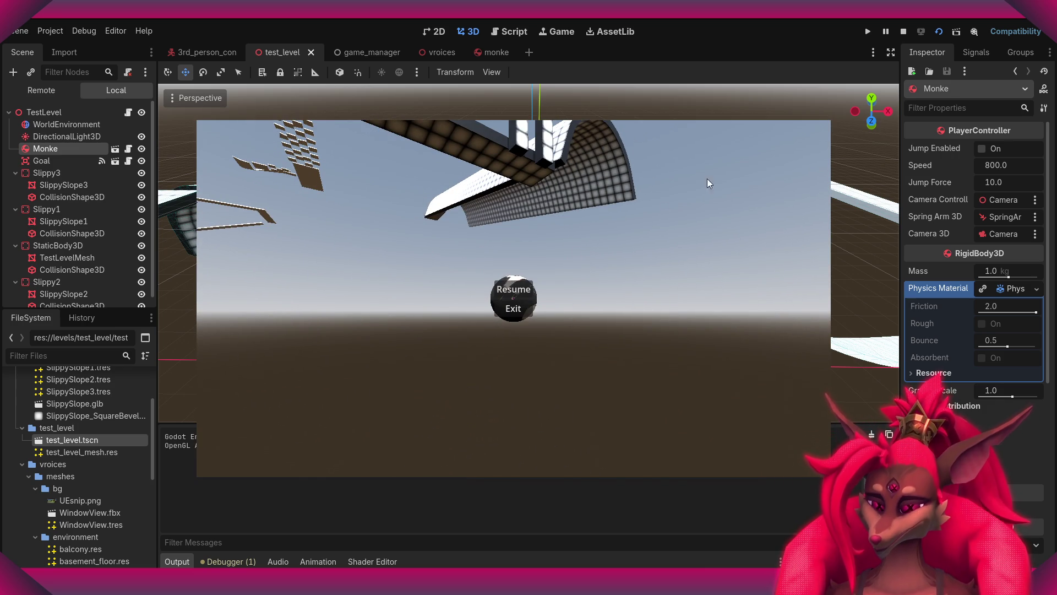
pyautogui.click(512, 307)
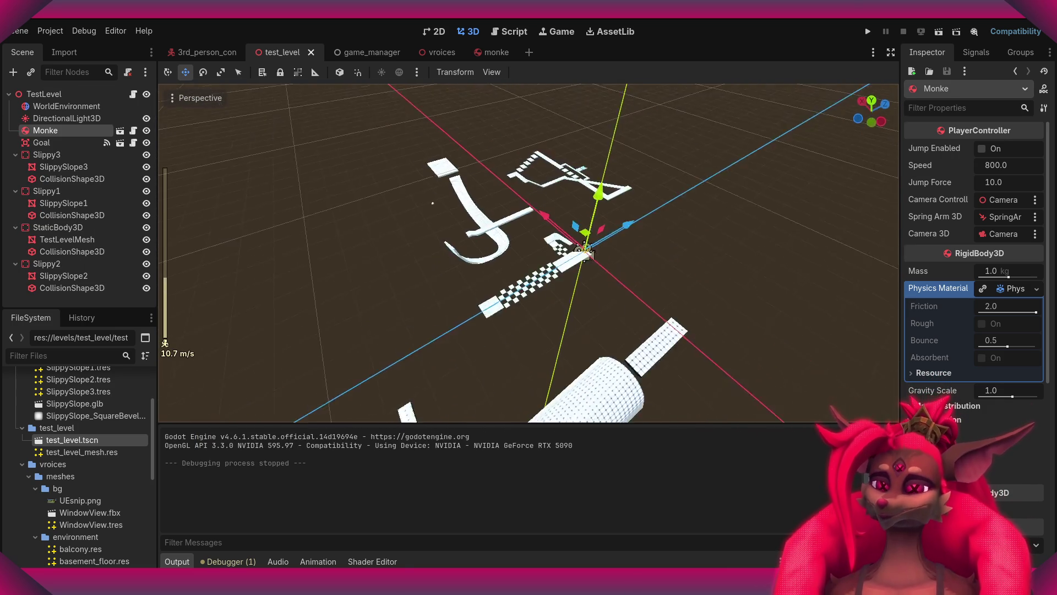
pyautogui.scroll(-6, 529, 253)
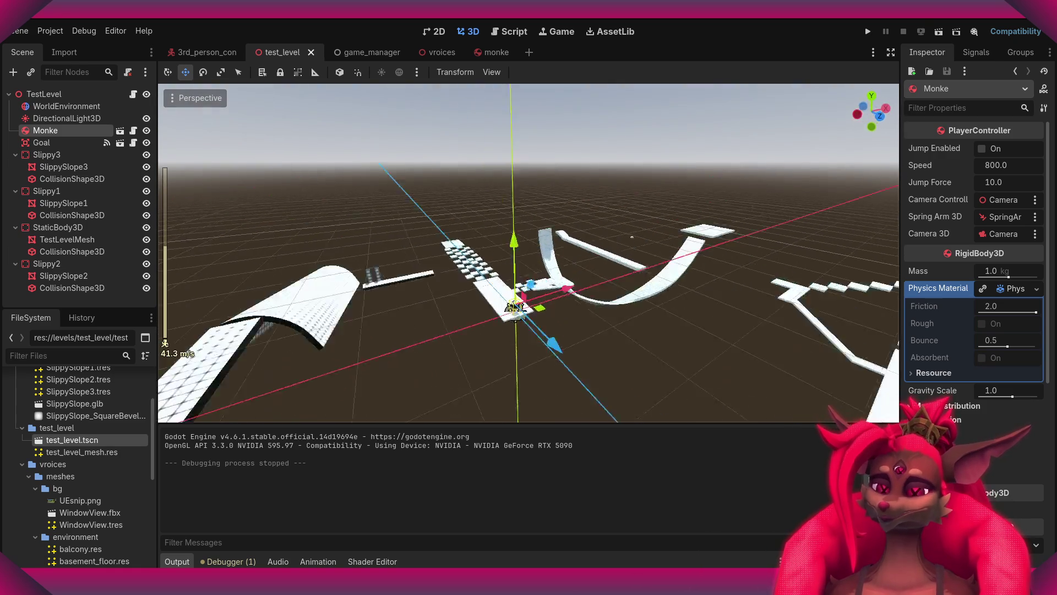
pyautogui.moveTo(529, 254); pyautogui.dragTo(529, 221, button='right')
pyautogui.moveTo(638, 218); pyautogui.dragTo(545, 213, button='middle')
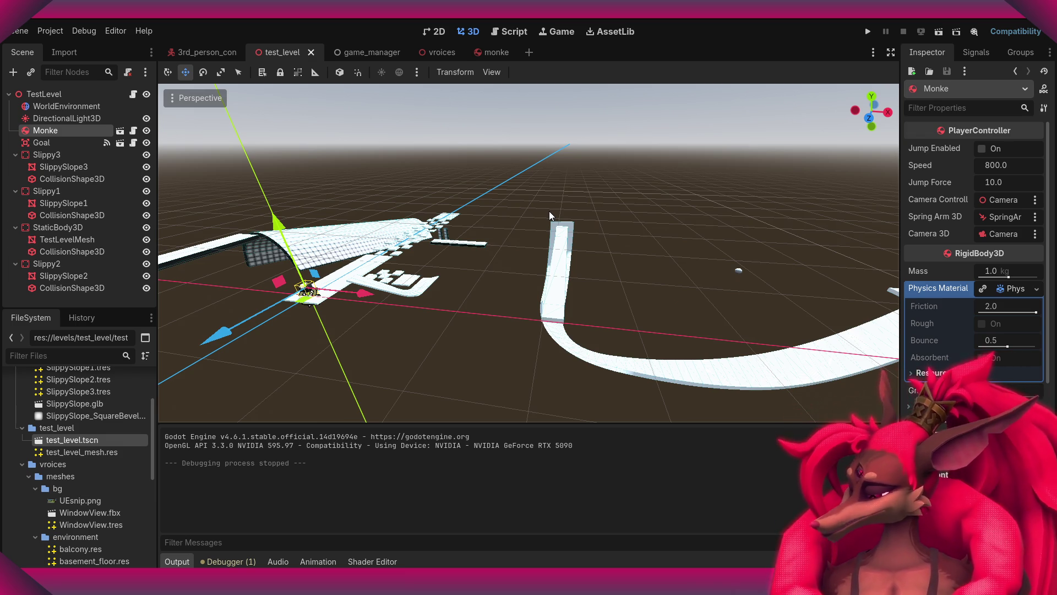
pyautogui.moveTo(549, 214); pyautogui.dragTo(515, 209, button='middle')
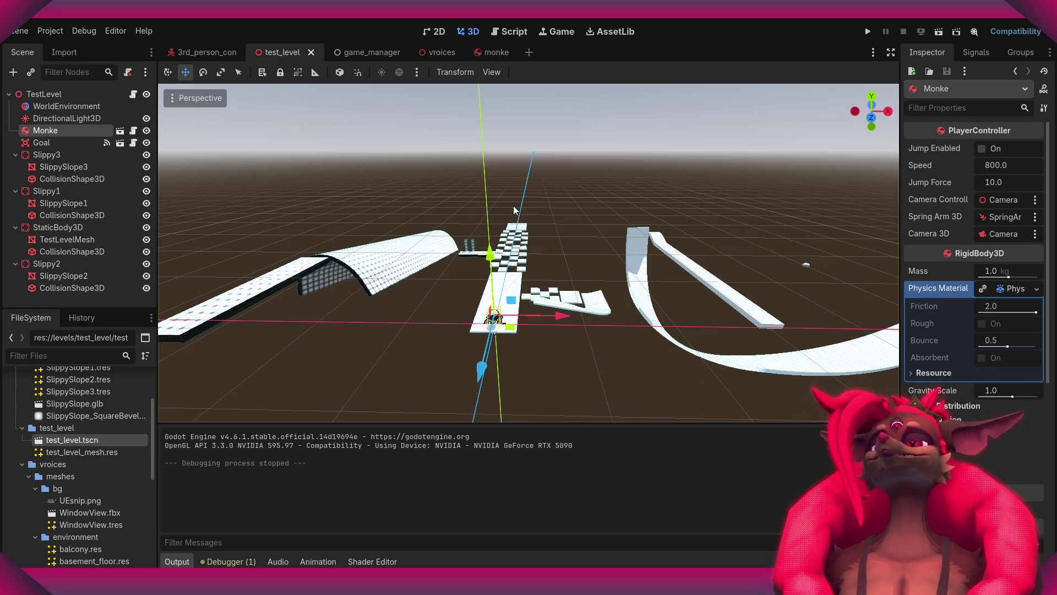
pyautogui.moveTo(243, 231); pyautogui.dragTo(1018, 304, button='middle')
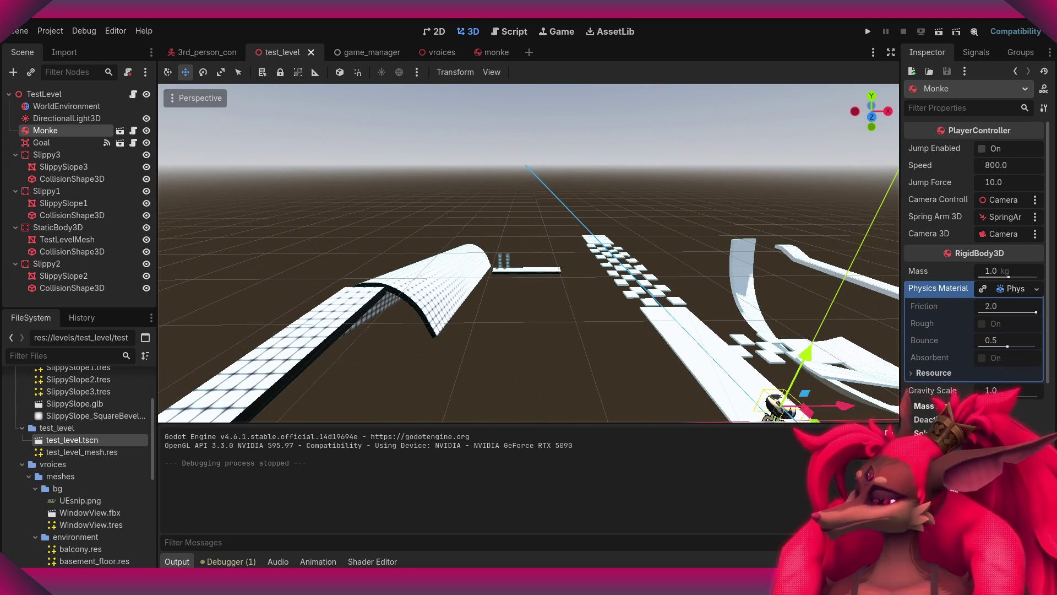
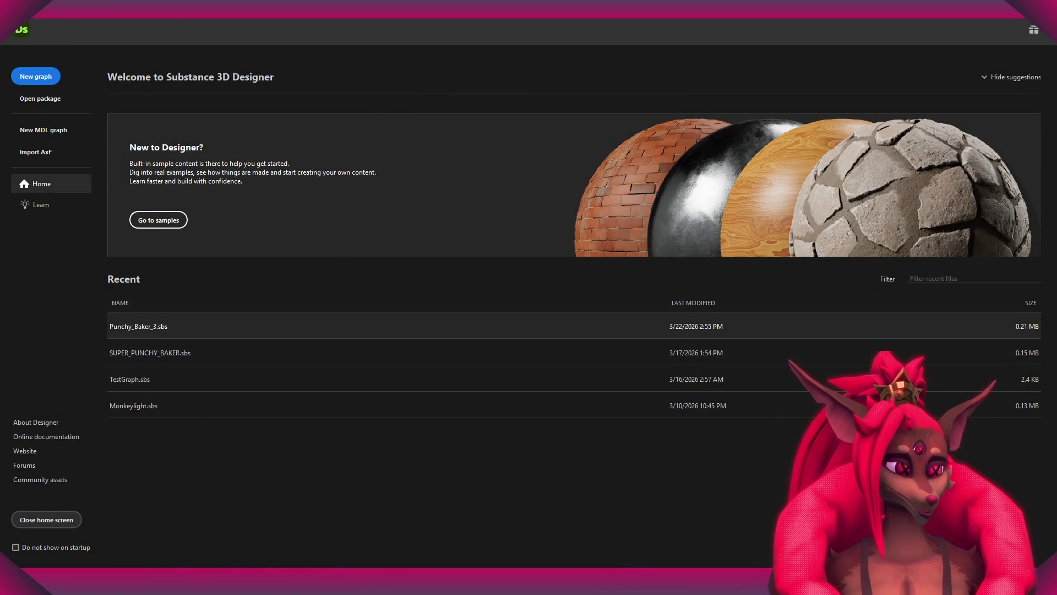
# - Open Punchy_Baker_3.sbs from the Recent list and zoom in on the Light and World Normal nodes
pyautogui.click(153, 329)
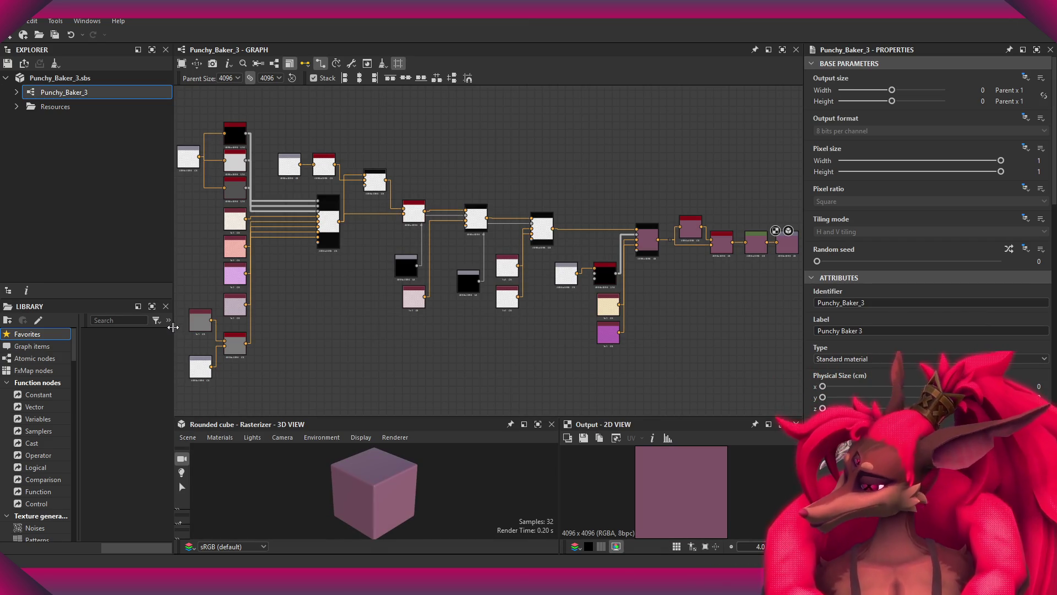
pyautogui.scroll(3, 205, 207)
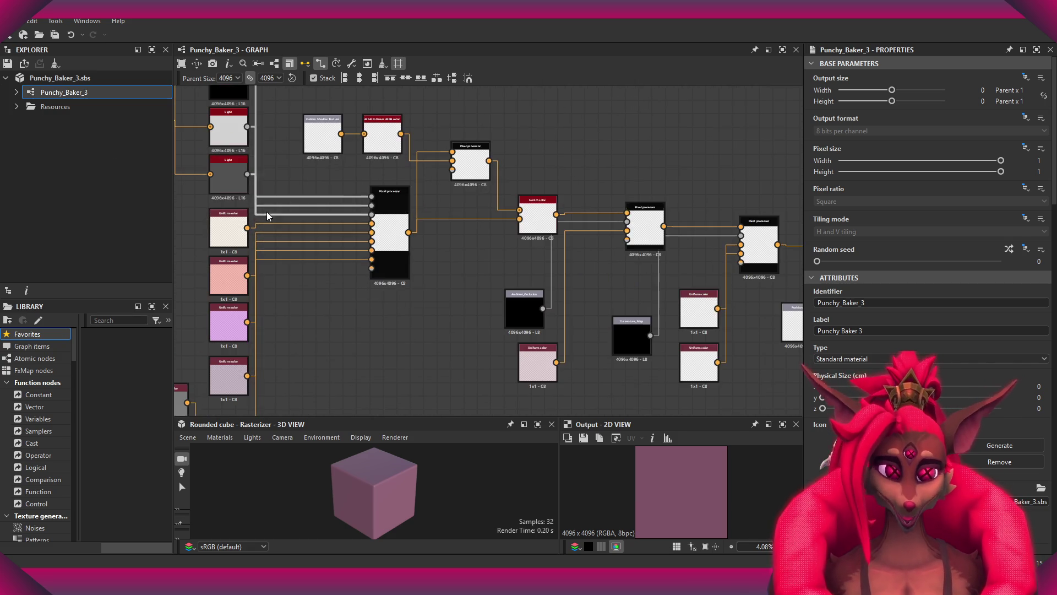
pyautogui.moveTo(375, 312); pyautogui.dragTo(420, 330, button='middle')
pyautogui.scroll(2, 420, 331)
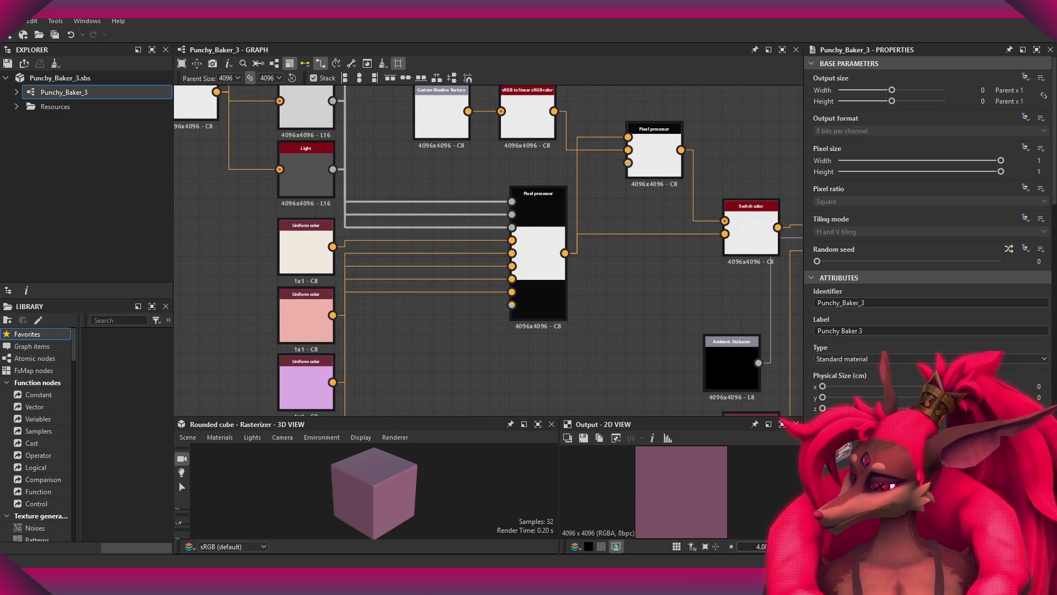
pyautogui.scroll(-2, 538, 248)
pyautogui.moveTo(771, 275); pyautogui.dragTo(656, 252, button='middle')
pyautogui.moveTo(206, 168)
pyautogui.mouseDown(button='middle')
pyautogui.moveTo(415, 233)
pyautogui.moveTo(479, 271)
pyautogui.moveTo(463, 224)
pyautogui.mouseUp(button='middle')
pyautogui.scroll(1, 415, 234)
pyautogui.moveTo(496, 342)
pyautogui.mouseDown(button='middle')
pyautogui.moveTo(484, 266)
pyautogui.moveTo(462, 236)
pyautogui.mouseUp(button='middle')
pyautogui.scroll(-1, 463, 236)
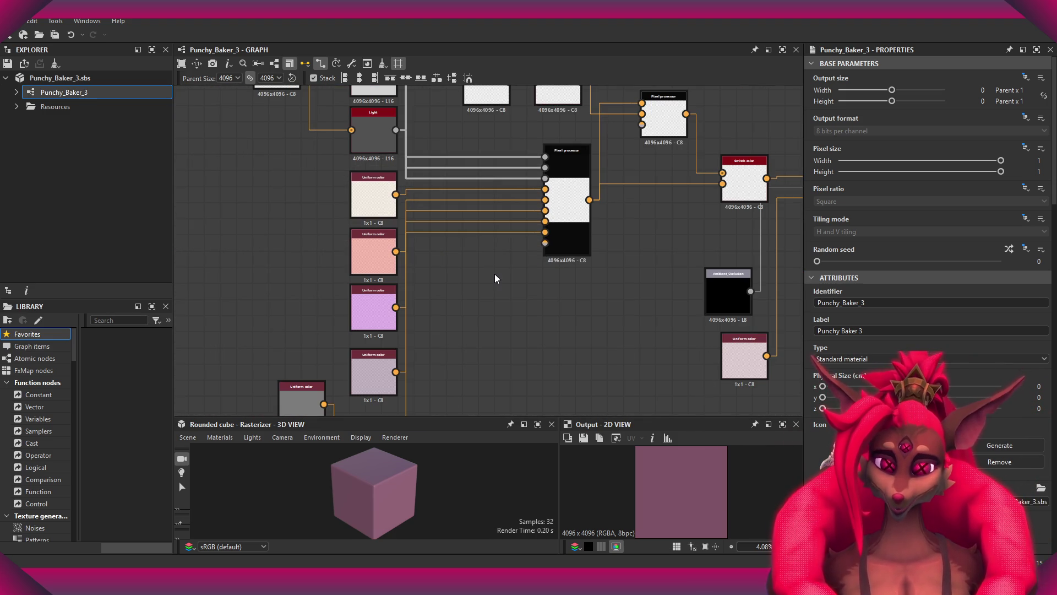
# - Pan across the graph to the Switch color and Pixel processor nodes
pyautogui.moveTo(646, 311)
pyautogui.mouseDown(button='middle')
pyautogui.moveTo(479, 309)
pyautogui.moveTo(500, 333)
pyautogui.moveTo(554, 347)
pyautogui.mouseUp(button='middle')
pyautogui.scroll(3, 477, 302)
pyautogui.scroll(-1, 554, 347)
pyautogui.scroll(-1, 590, 324)
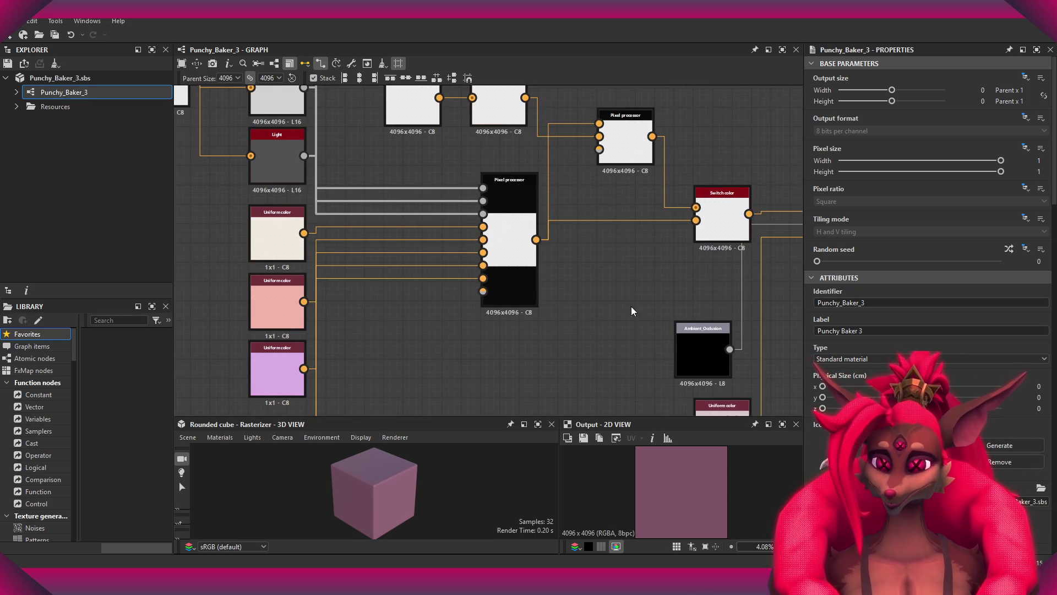
pyautogui.moveTo(630, 309); pyautogui.dragTo(559, 285, button='middle')
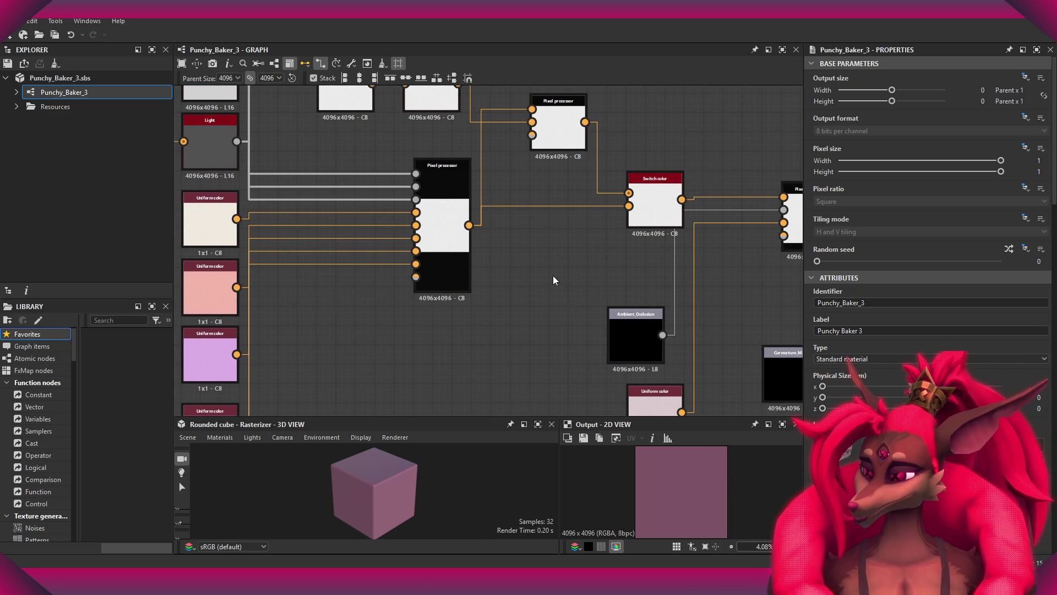
pyautogui.scroll(2, 545, 270)
pyautogui.moveTo(538, 264); pyautogui.dragTo(661, 317, button='middle')
pyautogui.scroll(-1, 660, 317)
pyautogui.scroll(-1, 594, 297)
pyautogui.moveTo(503, 284)
pyautogui.mouseDown(button='middle')
pyautogui.moveTo(550, 267)
pyautogui.moveTo(536, 273)
pyautogui.moveTo(552, 196)
pyautogui.moveTo(550, 265)
pyautogui.moveTo(540, 236)
pyautogui.mouseUp(button='middle')
pyautogui.scroll(2, 533, 273)
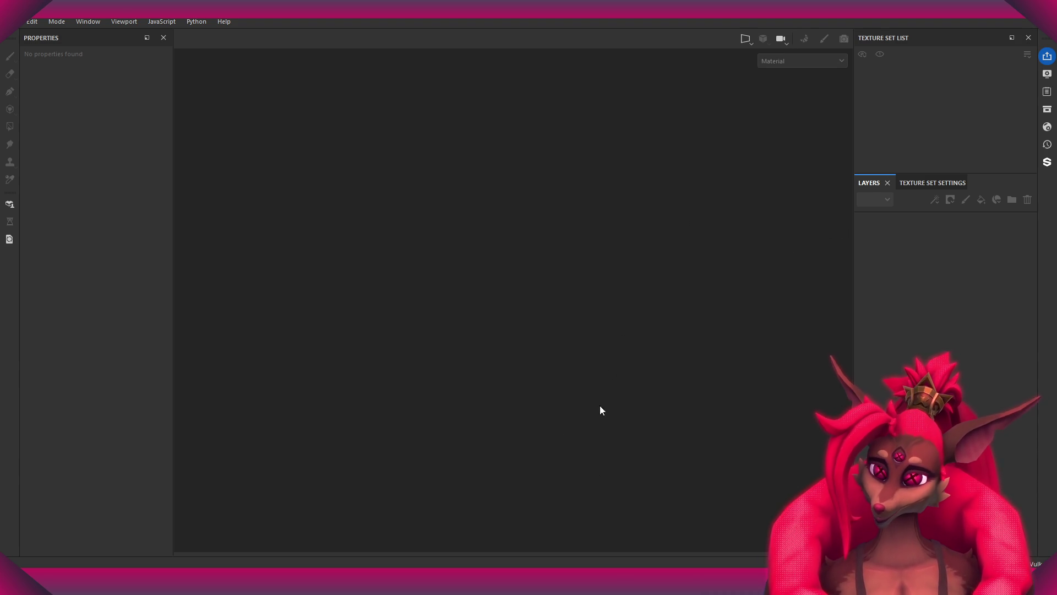
# - Orbit the loaded bird-skull mesh to a side view
pyautogui.moveTo(725, 300)
pyautogui.keyDown('alt'); pyautogui.mouseDown()
pyautogui.moveTo(543, 302)
pyautogui.moveTo(626, 292)
pyautogui.moveTo(576, 304)
pyautogui.moveTo(589, 315)
pyautogui.mouseUp(); pyautogui.keyUp('alt')
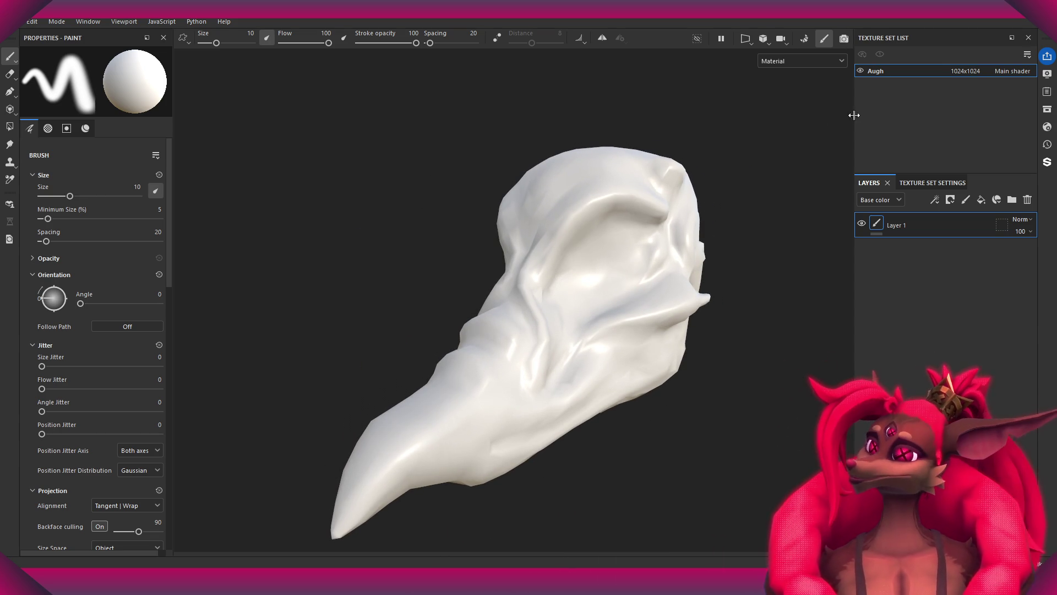
# - Bake the Augh mesh maps with Max frontal distance 0.016, then return to painting mode
pyautogui.click(806, 38)
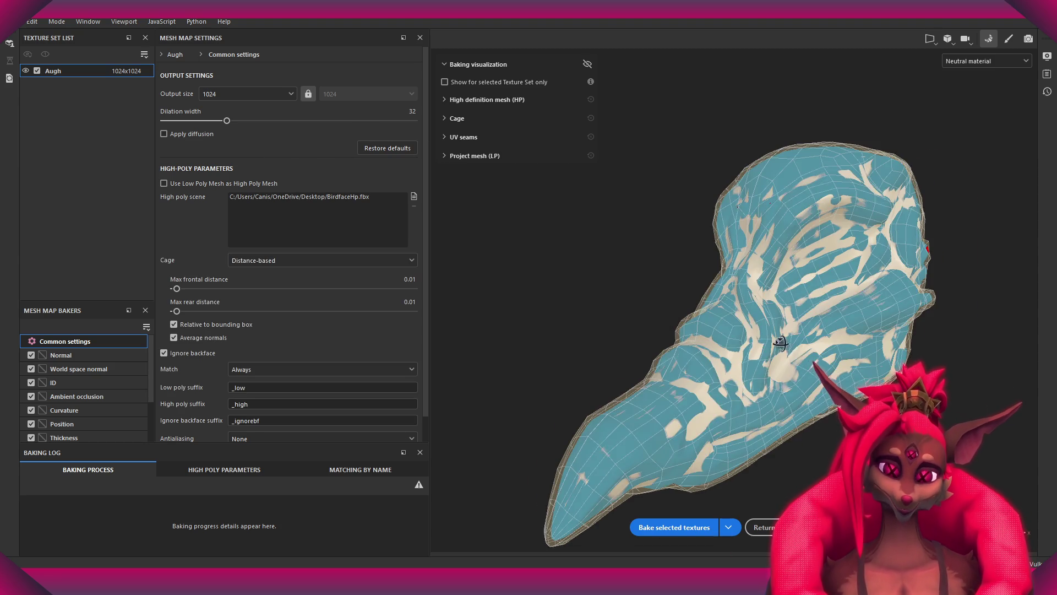
pyautogui.moveTo(177, 288); pyautogui.dragTo(178, 289)
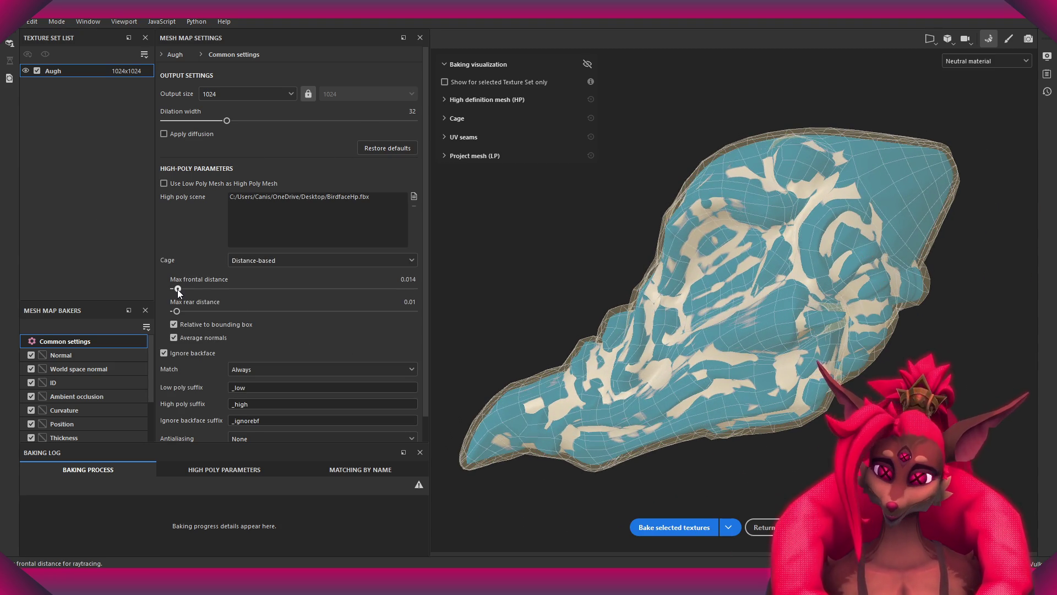
pyautogui.click(674, 527)
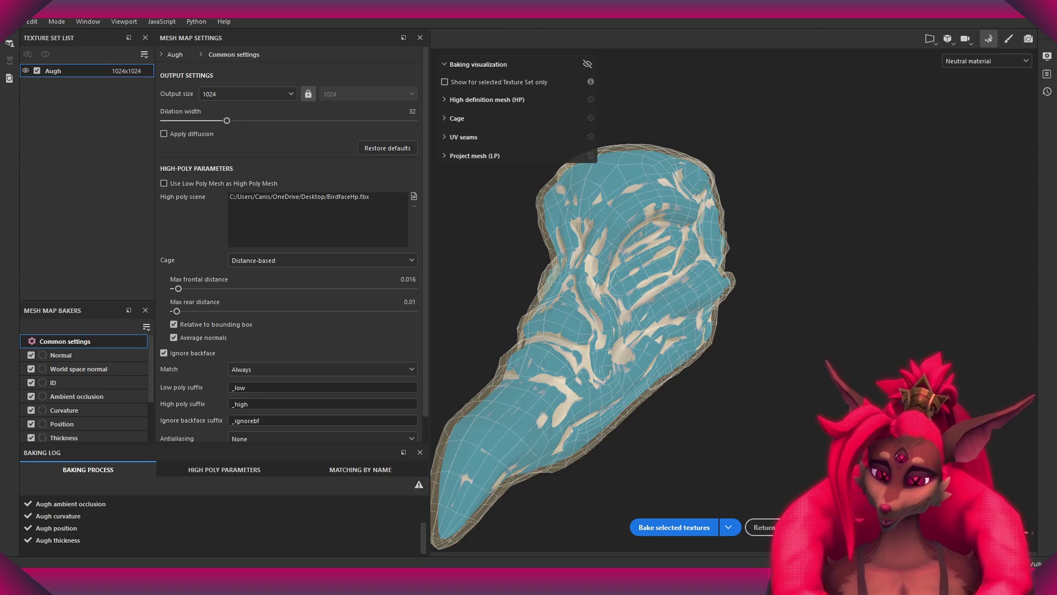
pyautogui.click(763, 527)
pyautogui.keyDown('alt'); pyautogui.moveTo(614, 364); pyautogui.dragTo(632, 262); pyautogui.keyUp('alt')
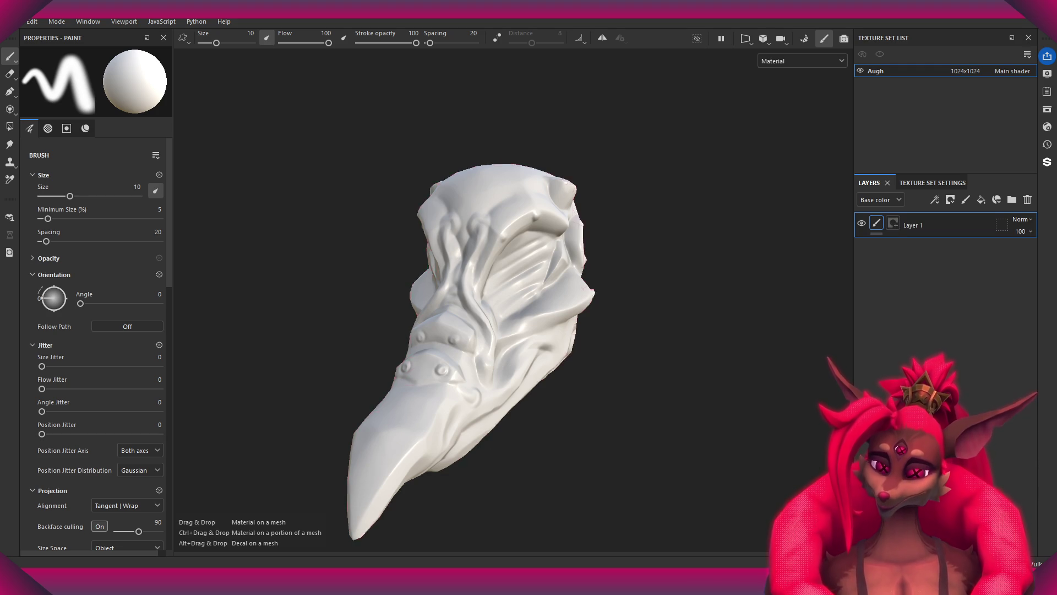
# - Drop Punchy Baker 3 onto the skull and view only the base color
pyautogui.moveTo(551, 264); pyautogui.dragTo(551, 264)
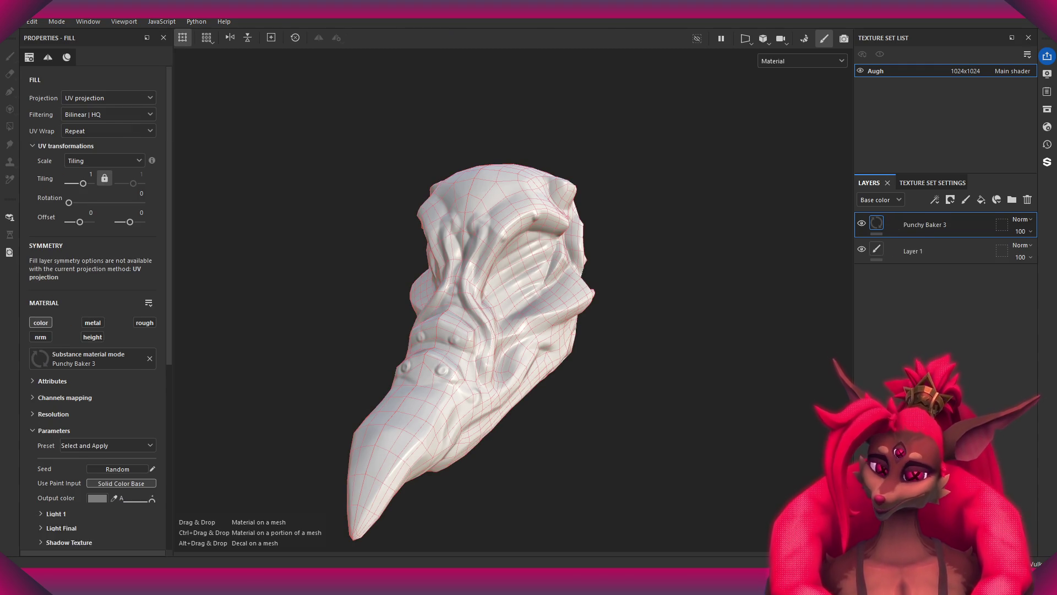
pyautogui.scroll(5, 633, 288)
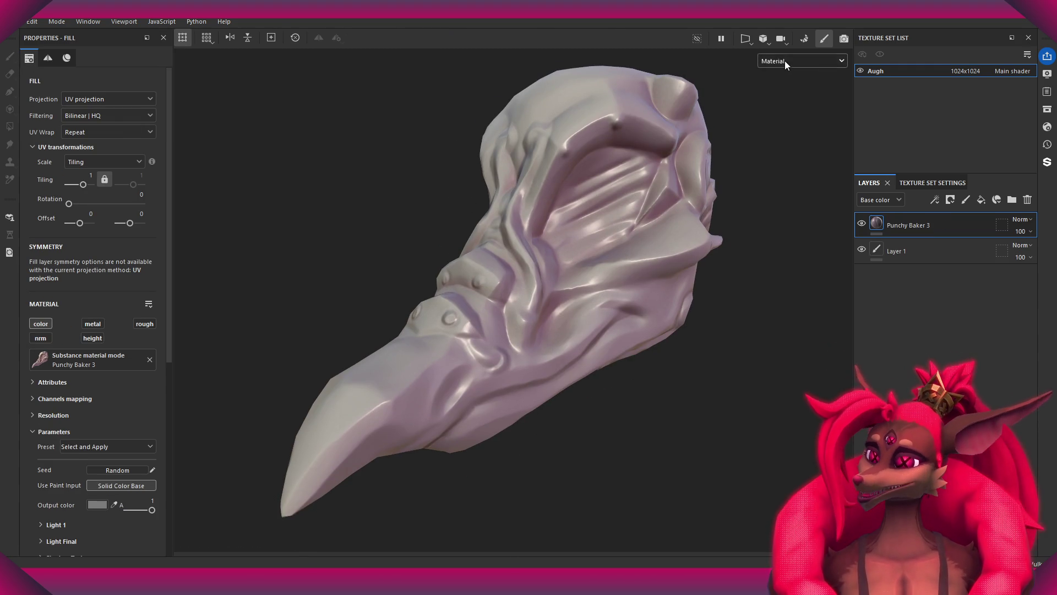
pyautogui.press('c')
pyautogui.moveTo(664, 220)
pyautogui.keyDown('alt'); pyautogui.mouseDown()
pyautogui.moveTo(576, 230)
pyautogui.moveTo(569, 272)
pyautogui.moveTo(654, 282)
pyautogui.moveTo(529, 302)
pyautogui.moveTo(440, 297)
pyautogui.mouseUp(); pyautogui.keyUp('alt')
pyautogui.scroll(-2, 142, 494)
pyautogui.scroll(-5, 87, 483)
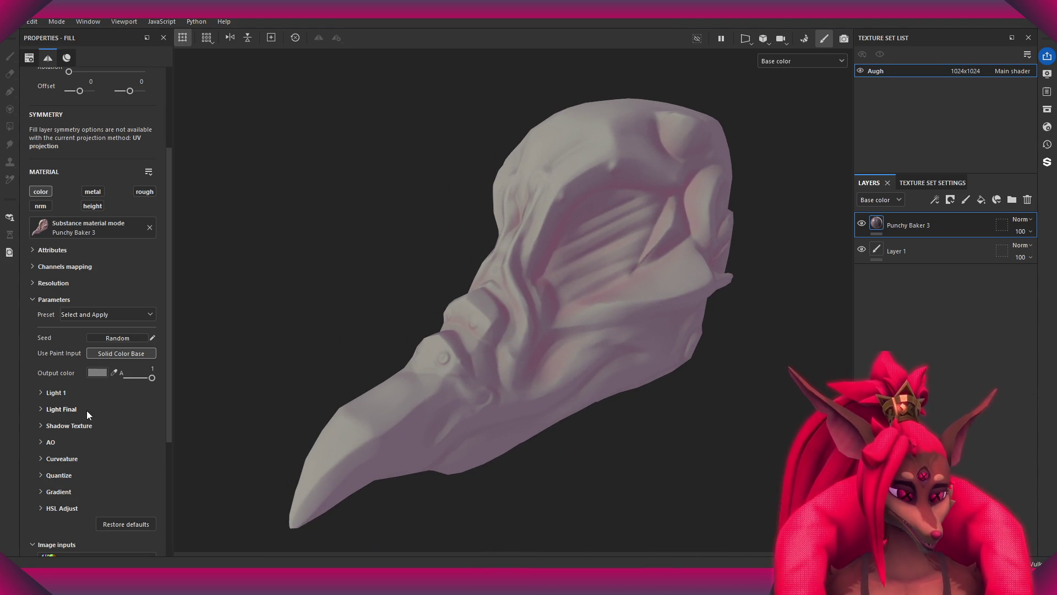
# - Raise Light Color 1's alpha to 0.32 under Light 1 and check the lighting
pyautogui.click(45, 391)
pyautogui.scroll(-4, 147, 333)
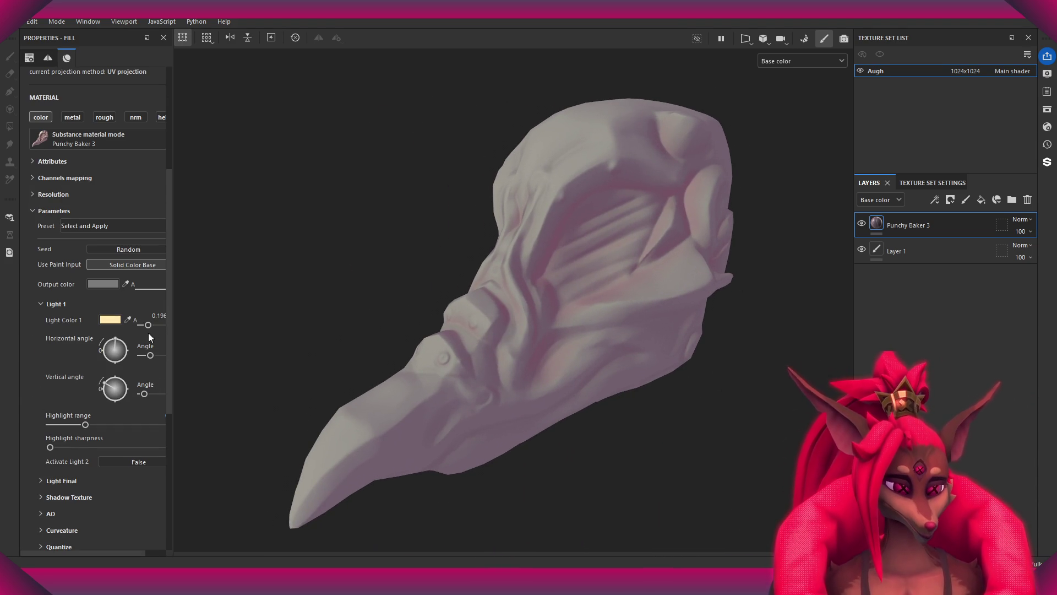
pyautogui.moveTo(154, 331)
pyautogui.mouseDown()
pyautogui.moveTo(221, 329)
pyautogui.moveTo(158, 327)
pyautogui.moveTo(172, 329)
pyautogui.mouseUp()
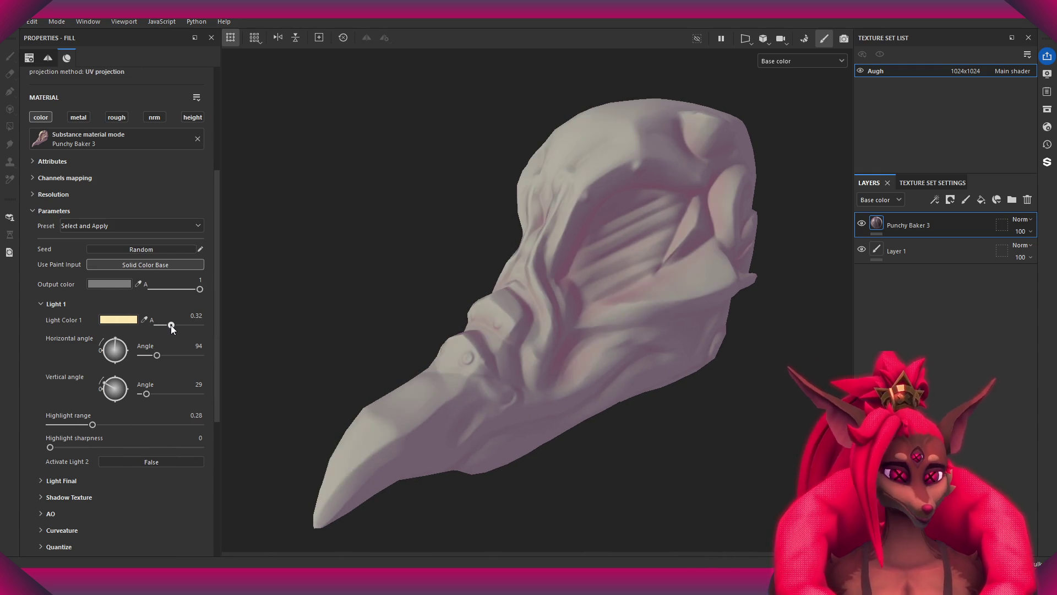
pyautogui.moveTo(340, 355)
pyautogui.keyDown('alt'); pyautogui.mouseDown()
pyautogui.moveTo(633, 382)
pyautogui.moveTo(385, 375)
pyautogui.moveTo(465, 377)
pyautogui.mouseUp(); pyautogui.keyUp('alt')
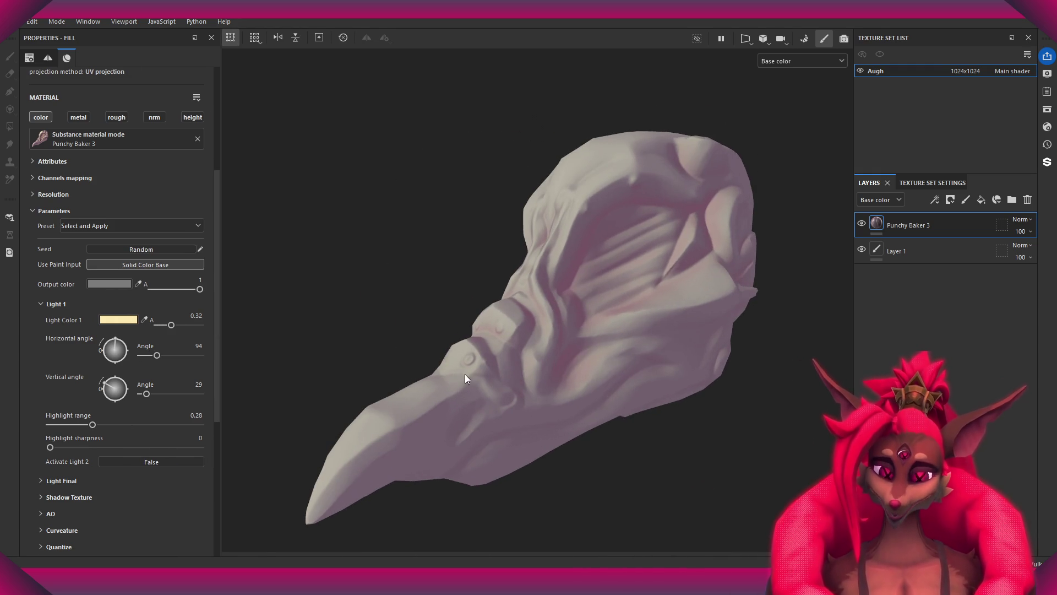
pyautogui.moveTo(707, 363)
pyautogui.keyDown('alt'); pyautogui.mouseDown(button='right')
pyautogui.moveTo(739, 357)
pyautogui.moveTo(660, 363)
pyautogui.mouseUp(button='right'); pyautogui.keyUp('alt')
pyautogui.moveTo(560, 344)
pyautogui.keyDown('alt'); pyautogui.mouseDown()
pyautogui.moveTo(602, 383)
pyautogui.moveTo(538, 371)
pyautogui.moveTo(549, 400)
pyautogui.moveTo(280, 452)
pyautogui.mouseUp(); pyautogui.keyUp('alt')
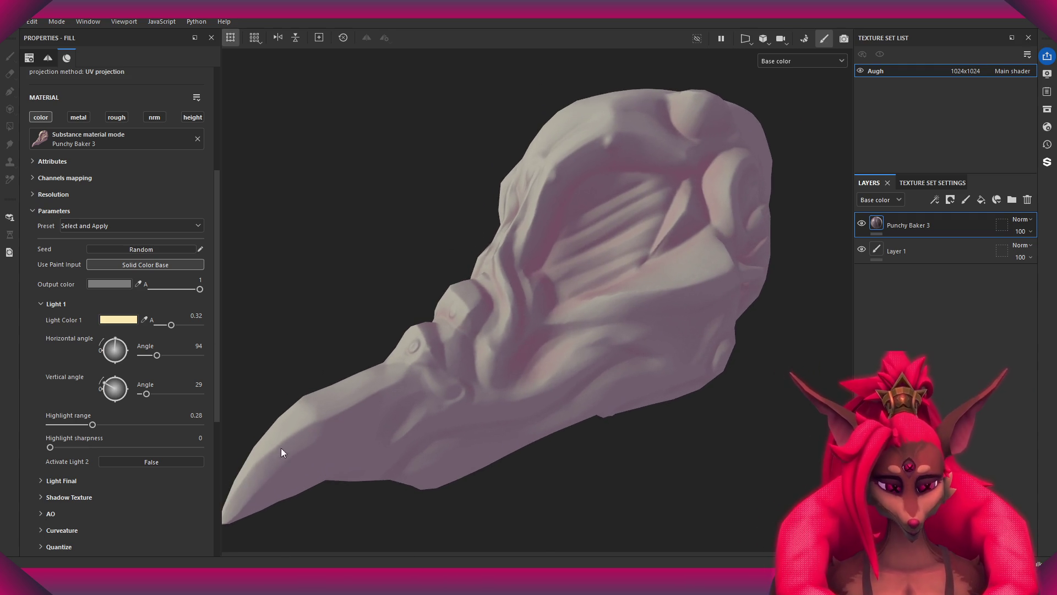
pyautogui.scroll(-1, 66, 508)
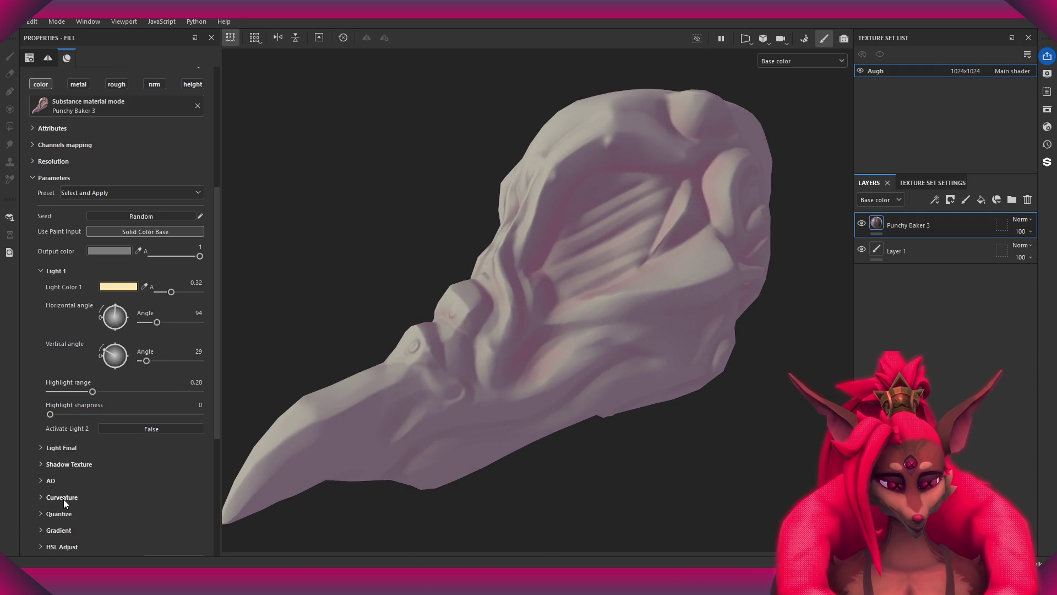
# - Set Use Shadow Texture to True in the Punchy Baker 3 Shadow Texture settings
pyautogui.click(45, 465)
pyautogui.scroll(-3, 147, 471)
pyautogui.click(167, 377)
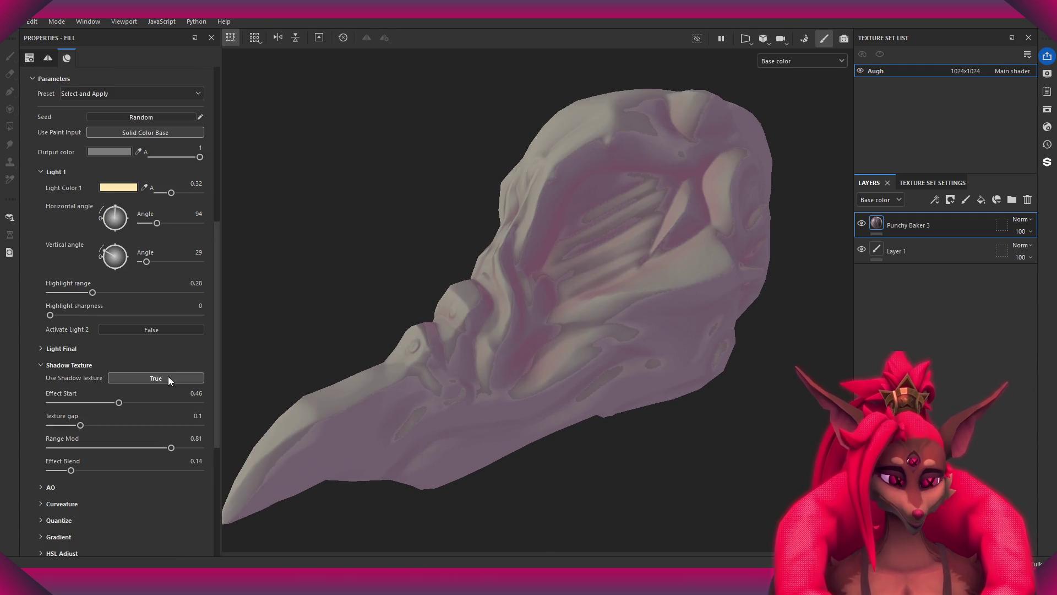
pyautogui.moveTo(534, 347)
pyautogui.keyDown('alt'); pyautogui.mouseDown()
pyautogui.moveTo(585, 448)
pyautogui.moveTo(526, 391)
pyautogui.moveTo(524, 370)
pyautogui.moveTo(524, 450)
pyautogui.moveTo(524, 336)
pyautogui.moveTo(647, 316)
pyautogui.moveTo(498, 328)
pyautogui.moveTo(513, 322)
pyautogui.moveTo(517, 385)
pyautogui.moveTo(539, 361)
pyautogui.mouseUp(); pyautogui.keyUp('alt')
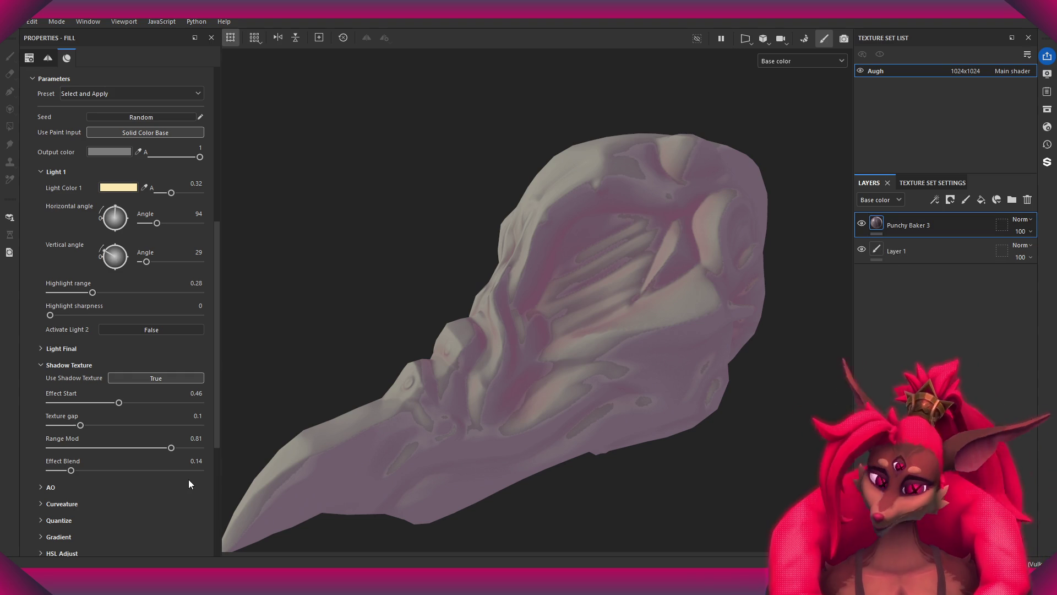
# - Dock the asset library in the left panel beside the fill properties
pyautogui.scroll(-7, 126, 448)
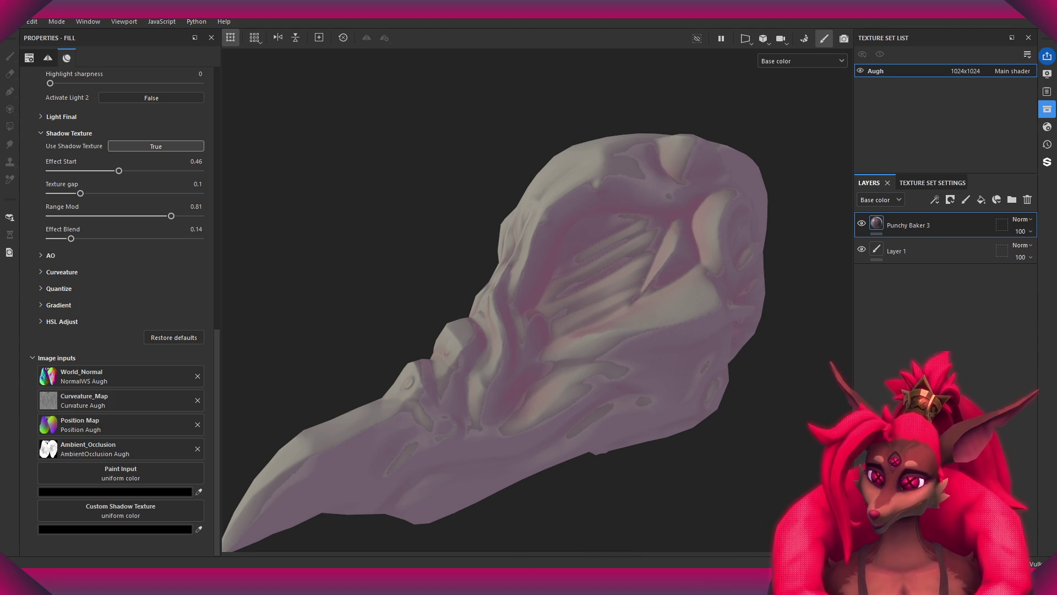
pyautogui.moveTo(1047, 109)
pyautogui.mouseDown()
pyautogui.moveTo(330, 148)
pyautogui.moveTo(40, 104)
pyautogui.moveTo(124, 181)
pyautogui.moveTo(101, 164)
pyautogui.moveTo(111, 163)
pyautogui.moveTo(116, 72)
pyautogui.mouseUp()
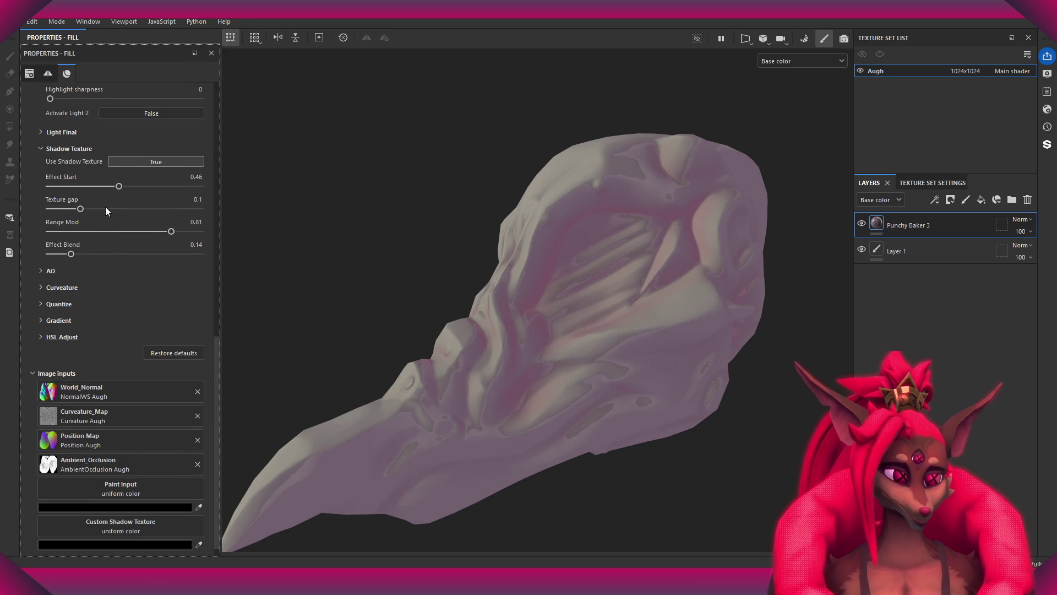
pyautogui.click(60, 37)
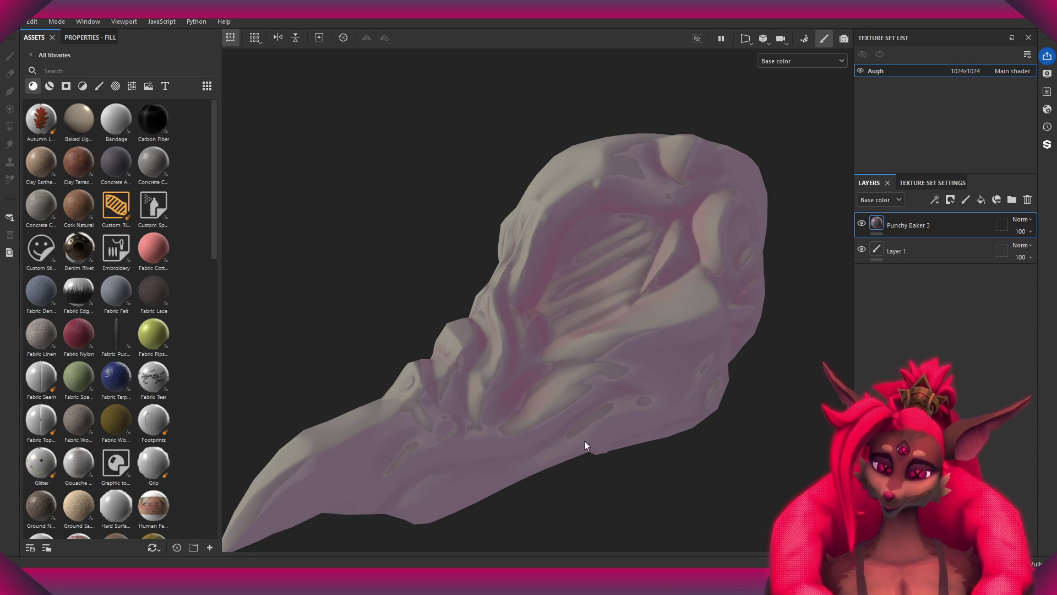
# - Search the assets for 'texture' and add a new fill layer on top
pyautogui.write('texture')
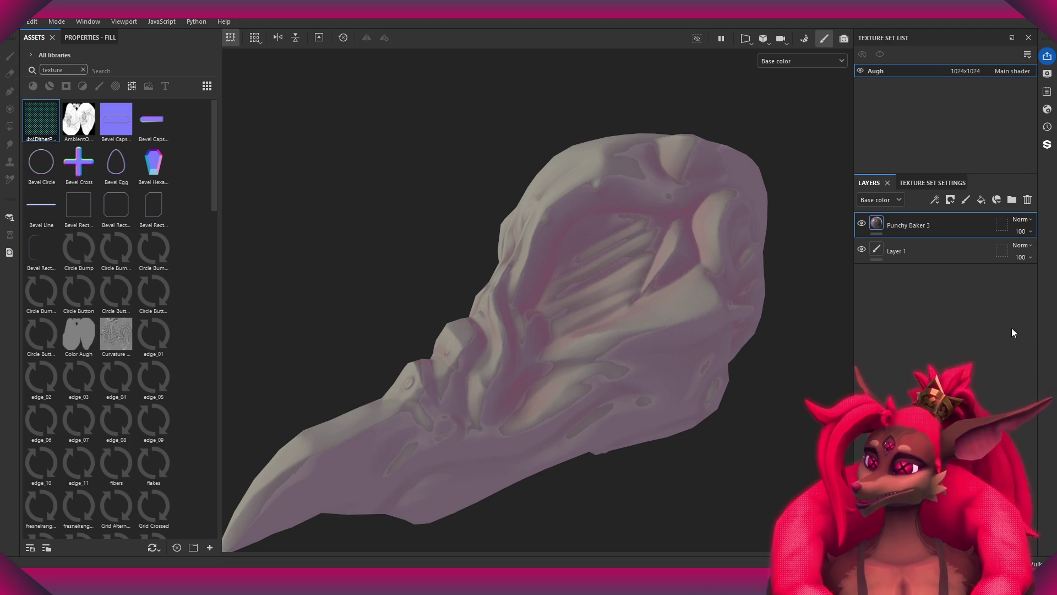
pyautogui.click(981, 199)
pyautogui.moveTo(49, 123)
pyautogui.mouseDown()
pyautogui.moveTo(41, 114)
pyautogui.moveTo(726, 245)
pyautogui.moveTo(401, 253)
pyautogui.moveTo(466, 221)
pyautogui.mouseUp()
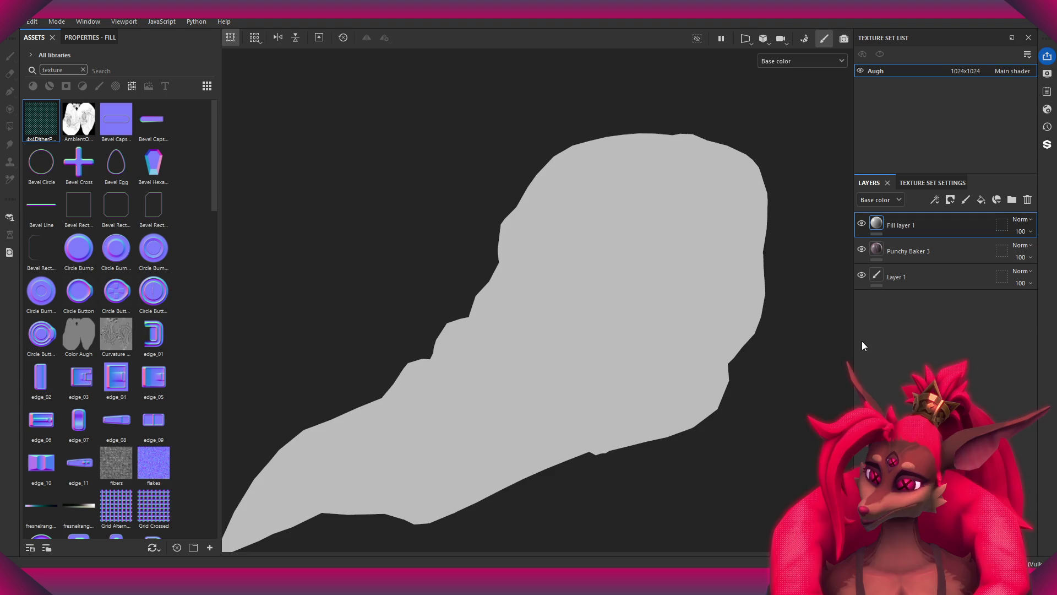
pyautogui.click(84, 39)
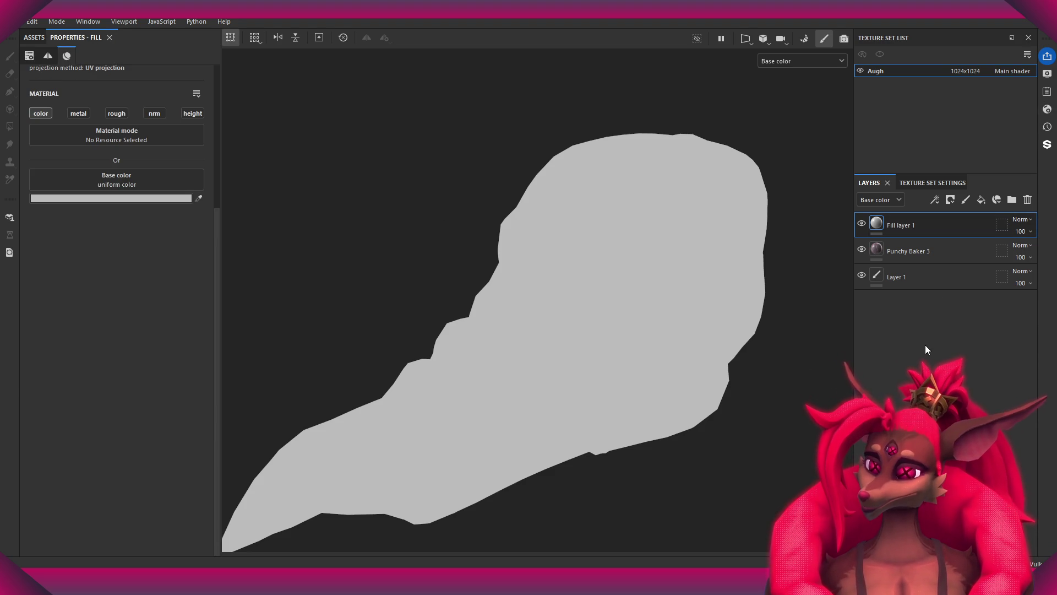
# - Apply 4x4DitherPacked as the new fill layer's base color
pyautogui.click(1045, 107)
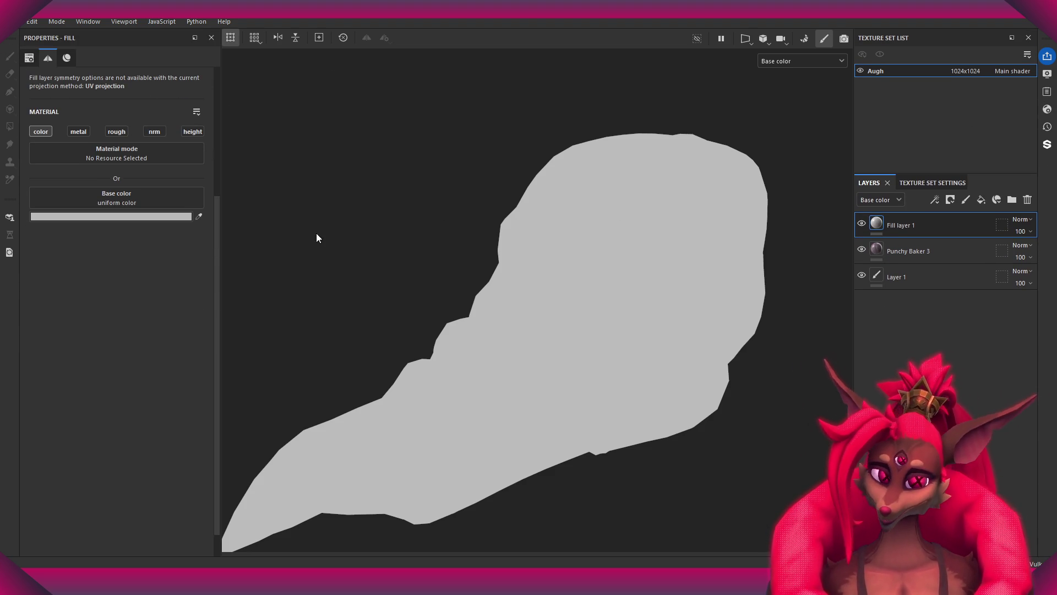
pyautogui.click(121, 543)
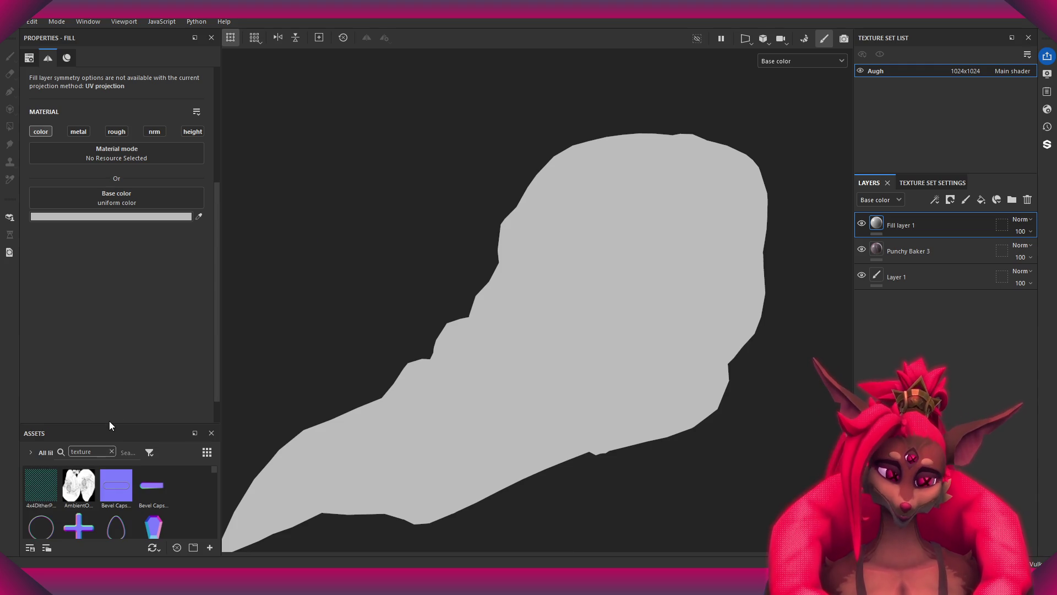
pyautogui.moveTo(109, 425)
pyautogui.mouseDown()
pyautogui.moveTo(123, 295)
pyautogui.moveTo(113, 311)
pyautogui.mouseUp()
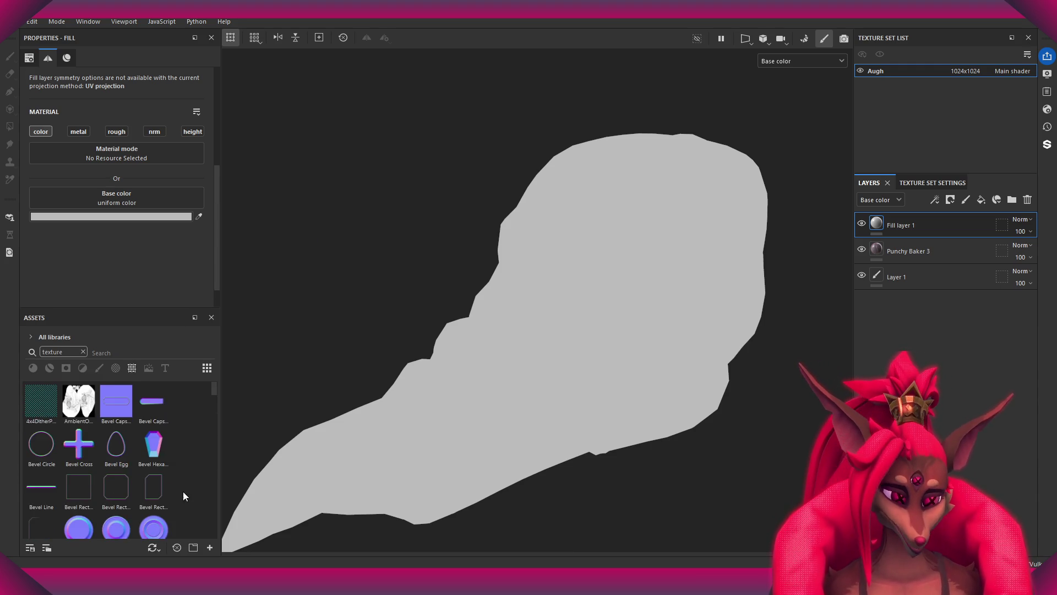
pyautogui.scroll(-5, 183, 496)
pyautogui.scroll(5, 184, 495)
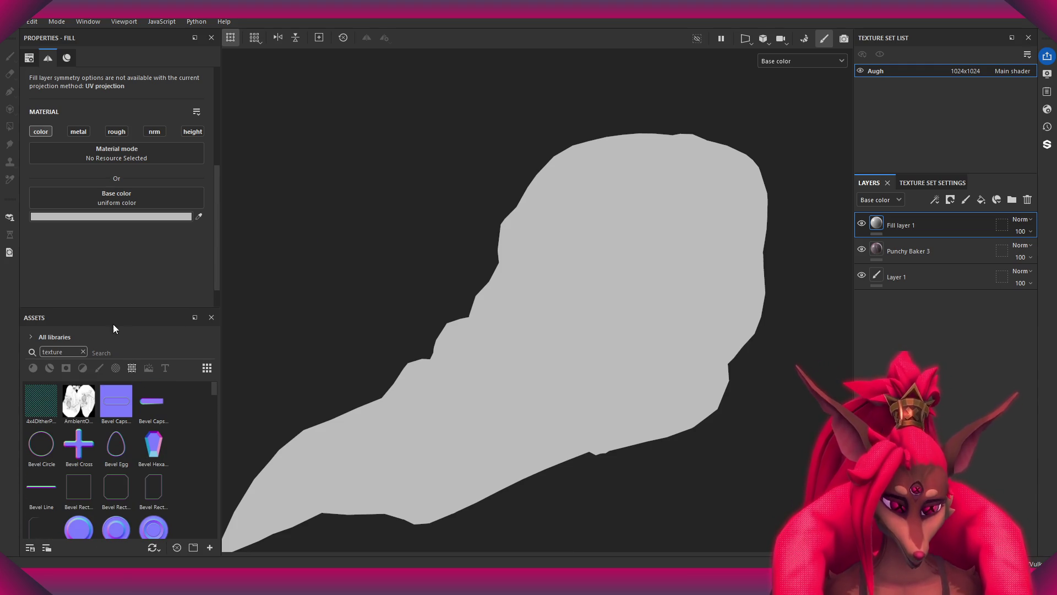
pyautogui.moveTo(40, 401)
pyautogui.mouseDown()
pyautogui.moveTo(182, 154)
pyautogui.moveTo(126, 197)
pyautogui.mouseUp()
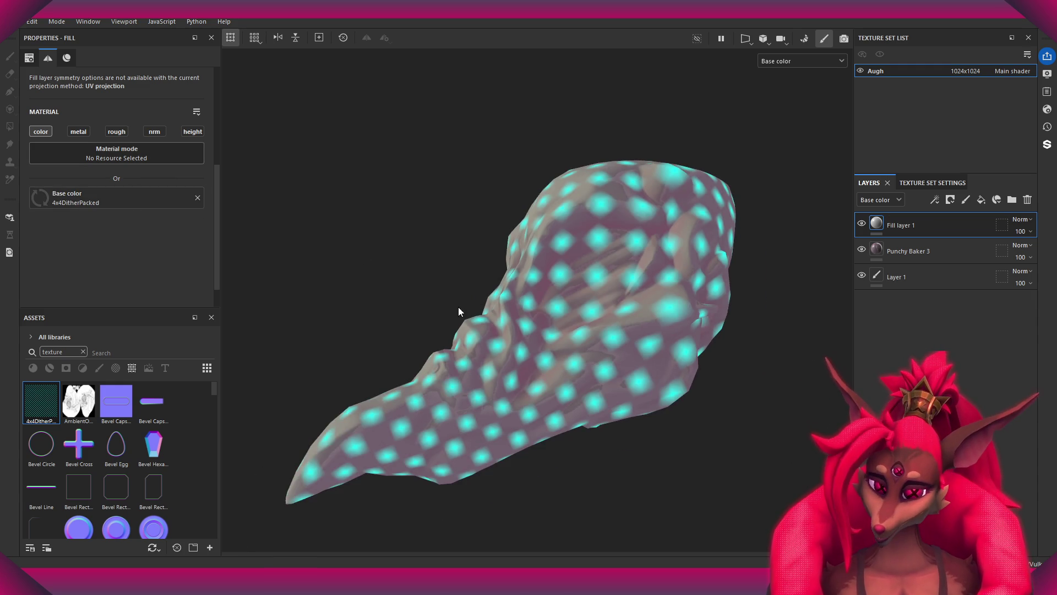
pyautogui.moveTo(458, 309)
pyautogui.keyDown('alt'); pyautogui.mouseDown()
pyautogui.moveTo(798, 319)
pyautogui.moveTo(587, 349)
pyautogui.moveTo(493, 401)
pyautogui.moveTo(514, 427)
pyautogui.moveTo(533, 389)
pyautogui.moveTo(525, 410)
pyautogui.mouseUp(); pyautogui.keyUp('alt')
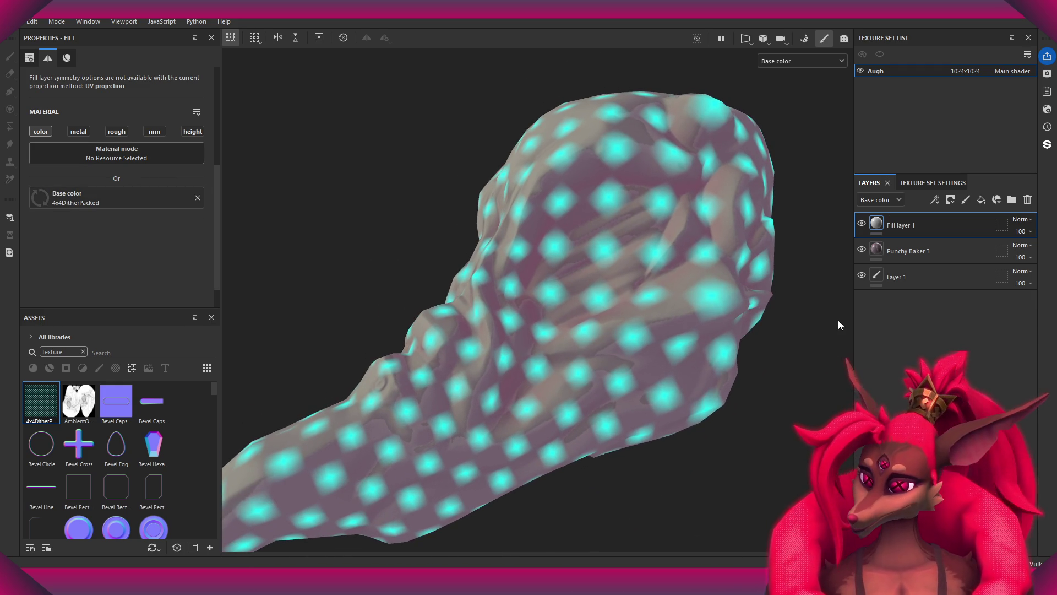
pyautogui.moveTo(771, 264)
pyautogui.keyDown('alt'); pyautogui.mouseDown()
pyautogui.moveTo(637, 312)
pyautogui.moveTo(560, 280)
pyautogui.mouseUp(); pyautogui.keyUp('alt')
pyautogui.scroll(3, 163, 167)
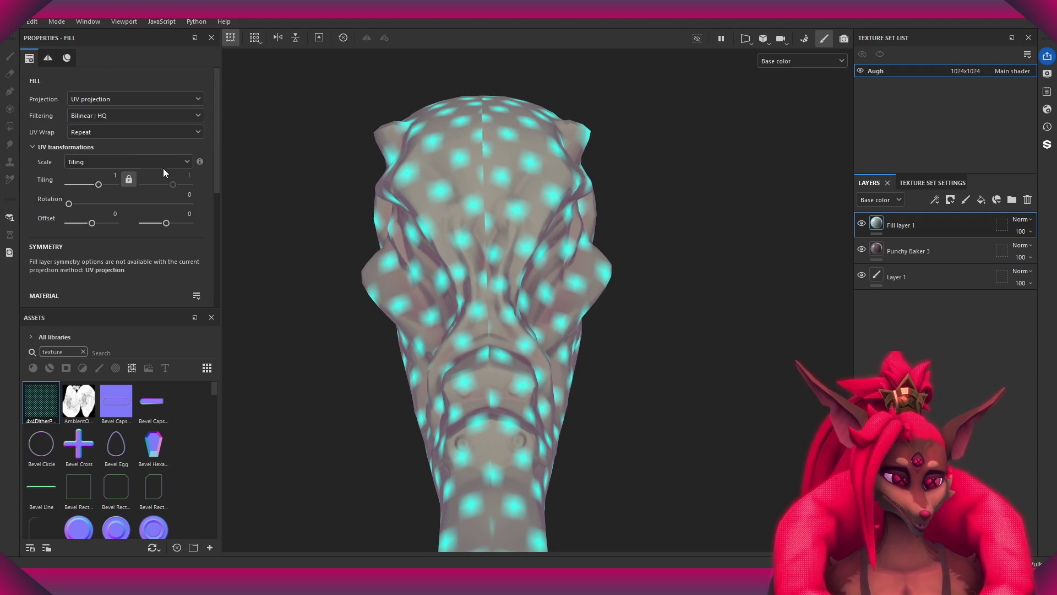
# - Set the fill projection to Tri-planar with texture tiling 9.31
pyautogui.click(132, 99)
pyautogui.click(123, 115)
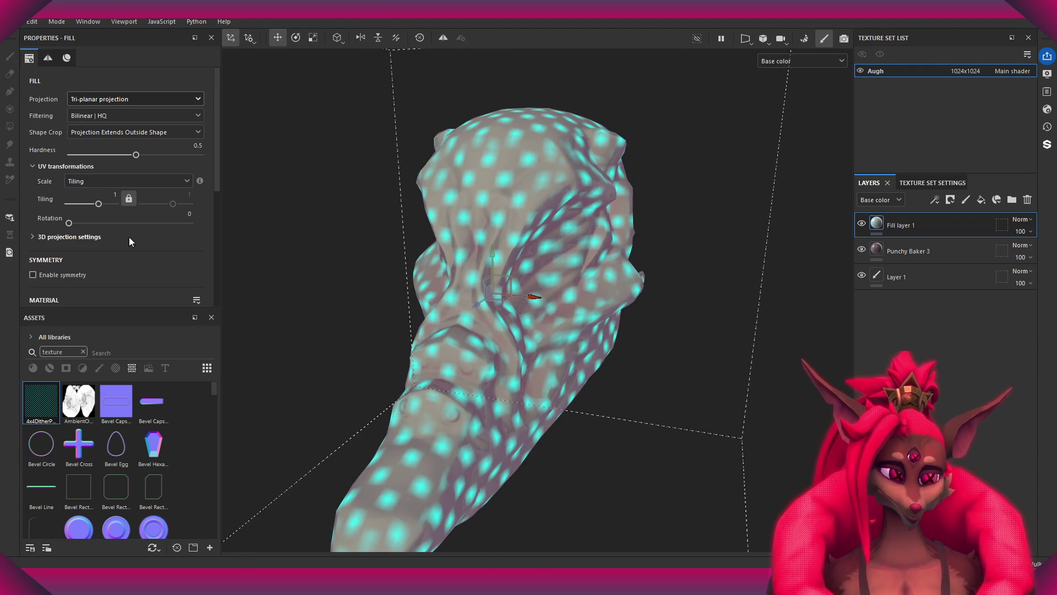
pyautogui.moveTo(103, 206); pyautogui.dragTo(107, 204)
pyautogui.moveTo(441, 220)
pyautogui.keyDown('alt'); pyautogui.mouseDown()
pyautogui.moveTo(706, 224)
pyautogui.moveTo(339, 234)
pyautogui.moveTo(468, 267)
pyautogui.moveTo(585, 262)
pyautogui.mouseUp(); pyautogui.keyUp('alt')
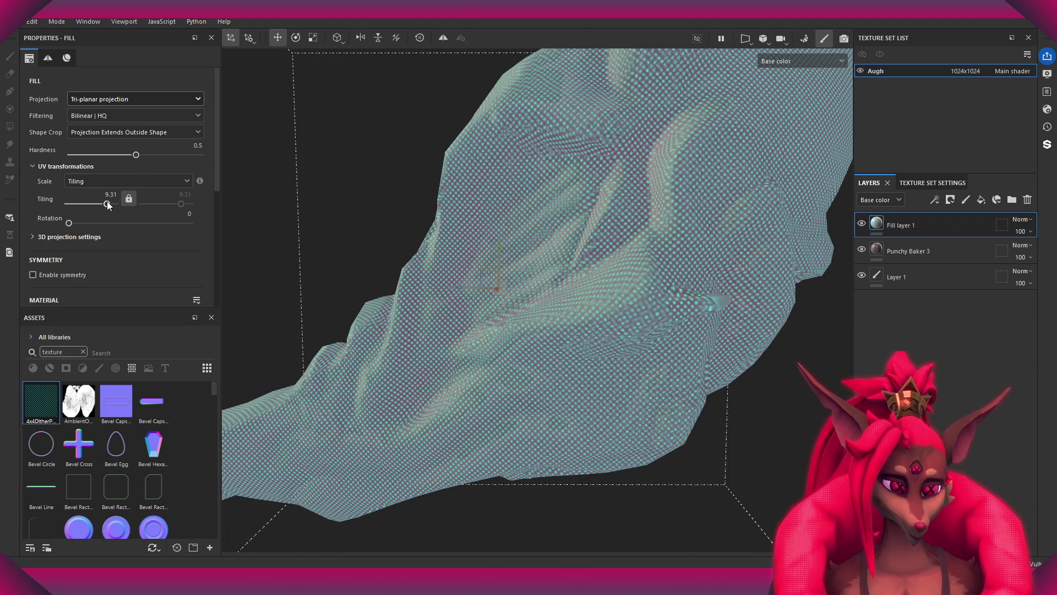
pyautogui.moveTo(419, 242)
pyautogui.keyDown('alt'); pyautogui.mouseDown()
pyautogui.moveTo(581, 248)
pyautogui.moveTo(454, 259)
pyautogui.moveTo(496, 261)
pyautogui.mouseUp(); pyautogui.keyUp('alt')
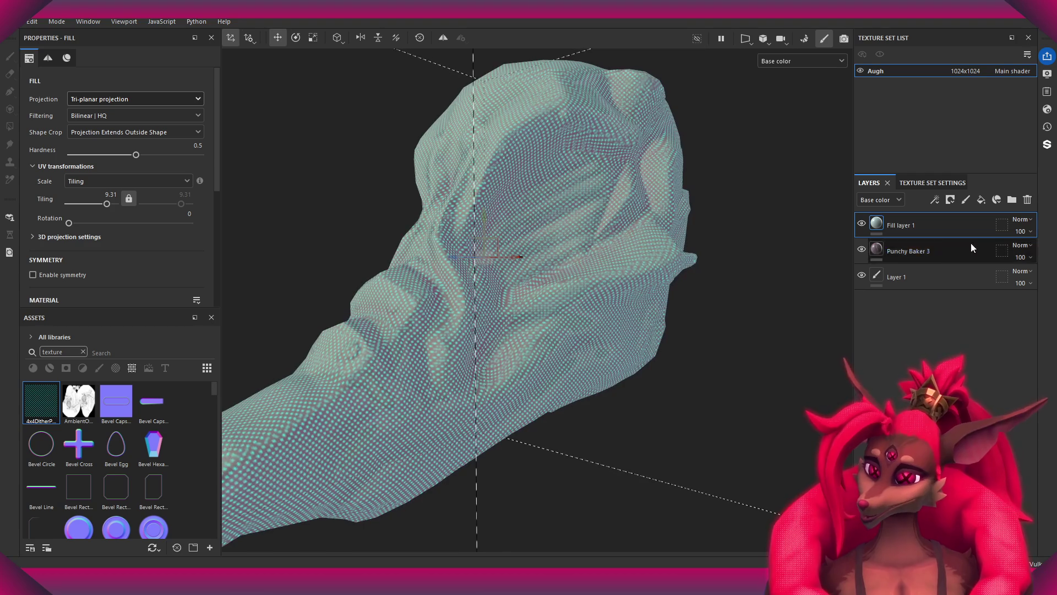
# - Rename the fill layer ShadowTex and move it below Punchy Baker 3
pyautogui.doubleClick(925, 226)
pyautogui.write('S')
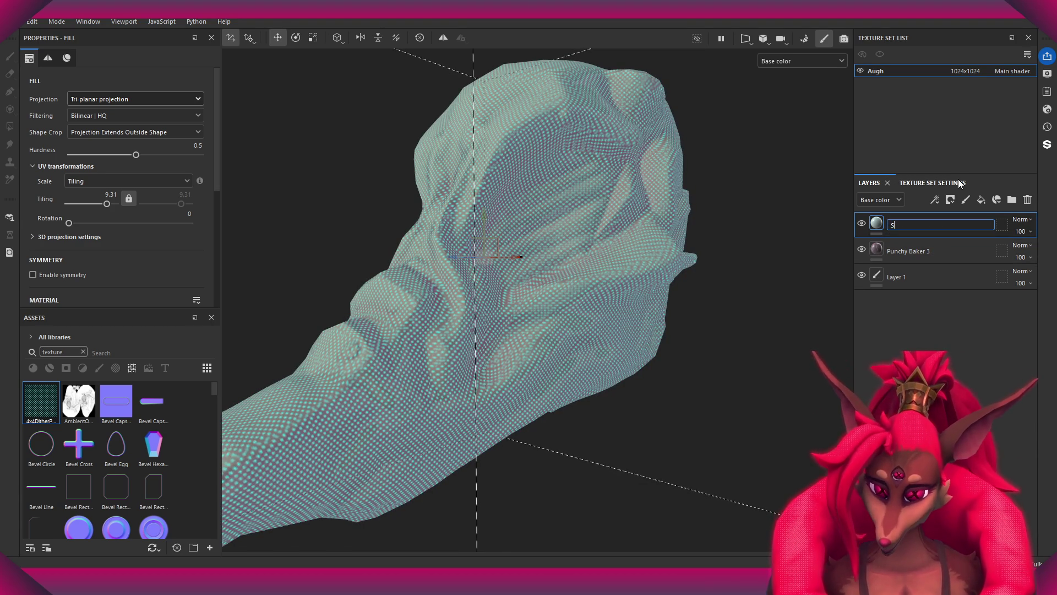
pyautogui.write('hadow1')
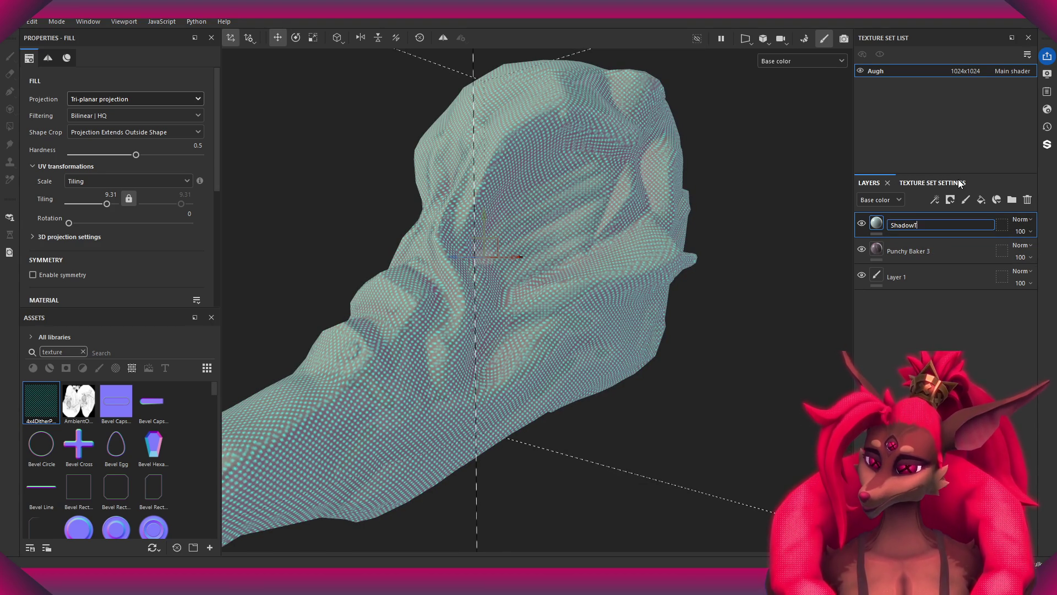
pyautogui.write('ex')
pyautogui.press('Return')
pyautogui.moveTo(936, 226)
pyautogui.mouseDown()
pyautogui.moveTo(918, 258)
pyautogui.moveTo(920, 246)
pyautogui.mouseUp()
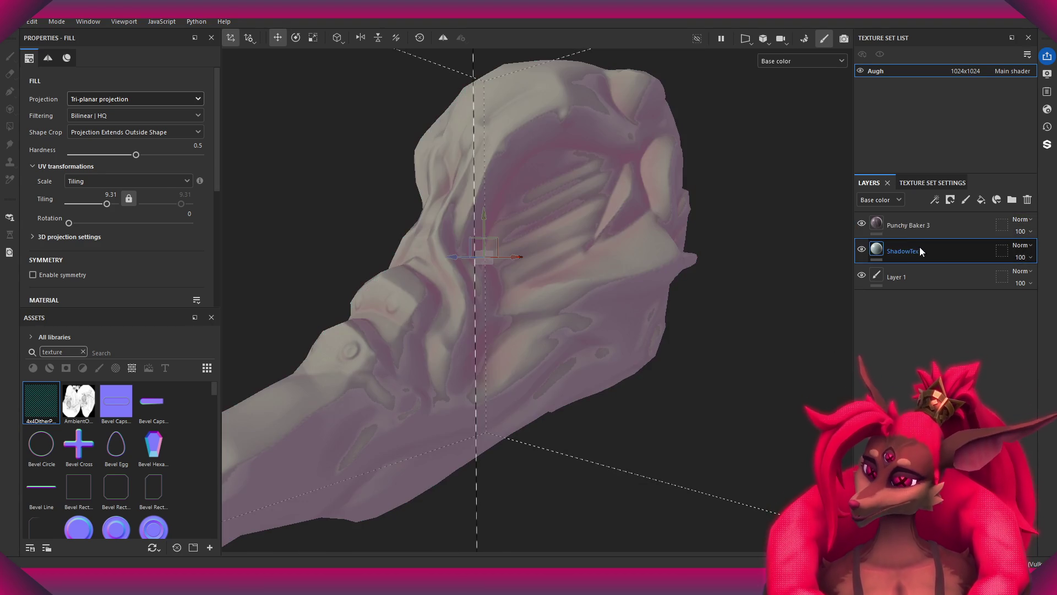
pyautogui.click(903, 220)
pyautogui.click(901, 255)
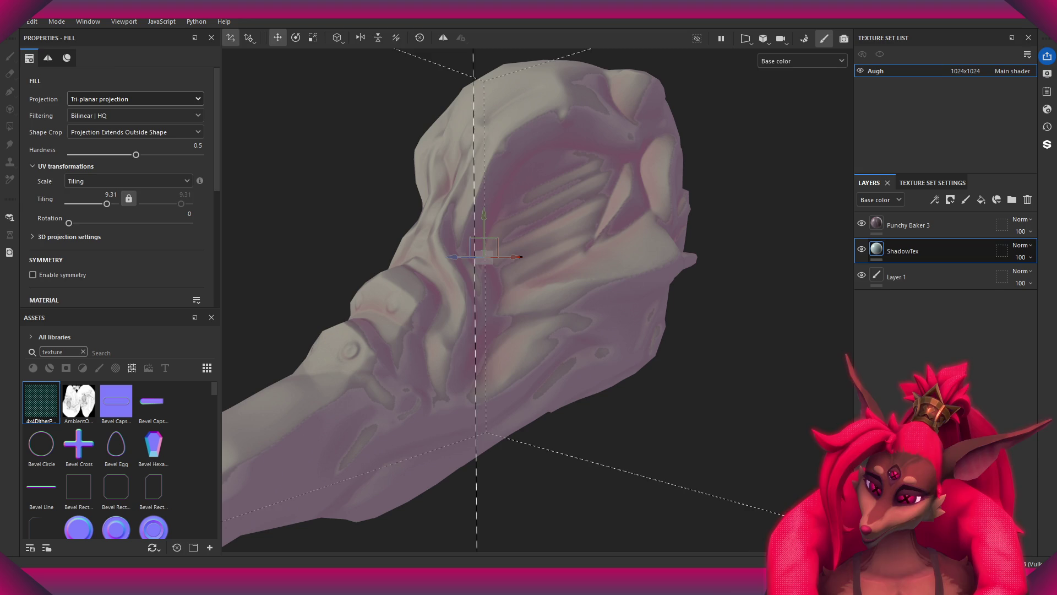
# - Add an anchor point to ShadowTex and link it into Punchy Baker 3's Custom Shadow Texture slot
pyautogui.rightClick(915, 250)
pyautogui.click(947, 331)
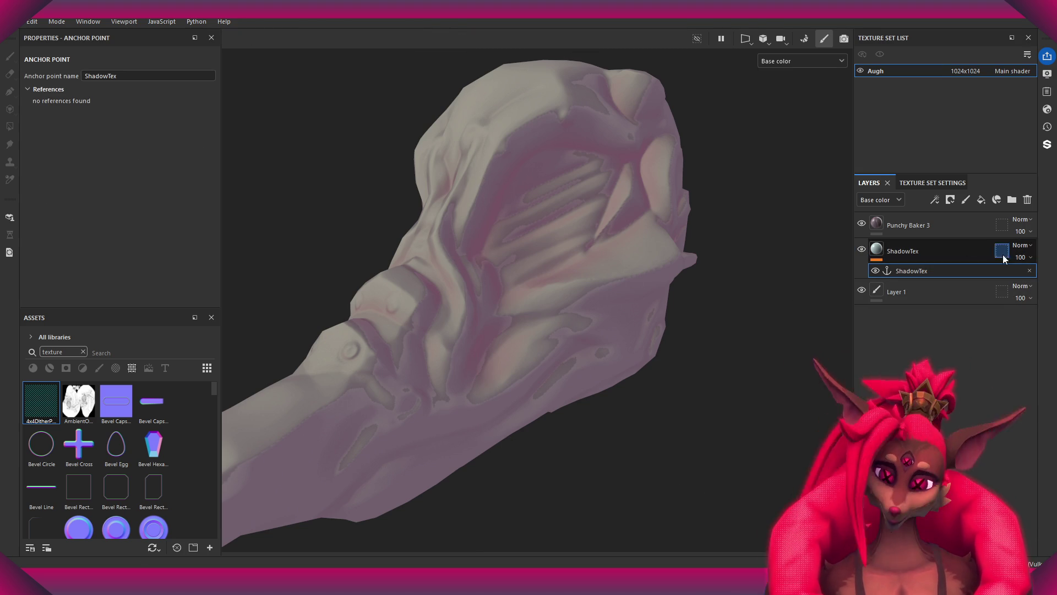
pyautogui.click(969, 226)
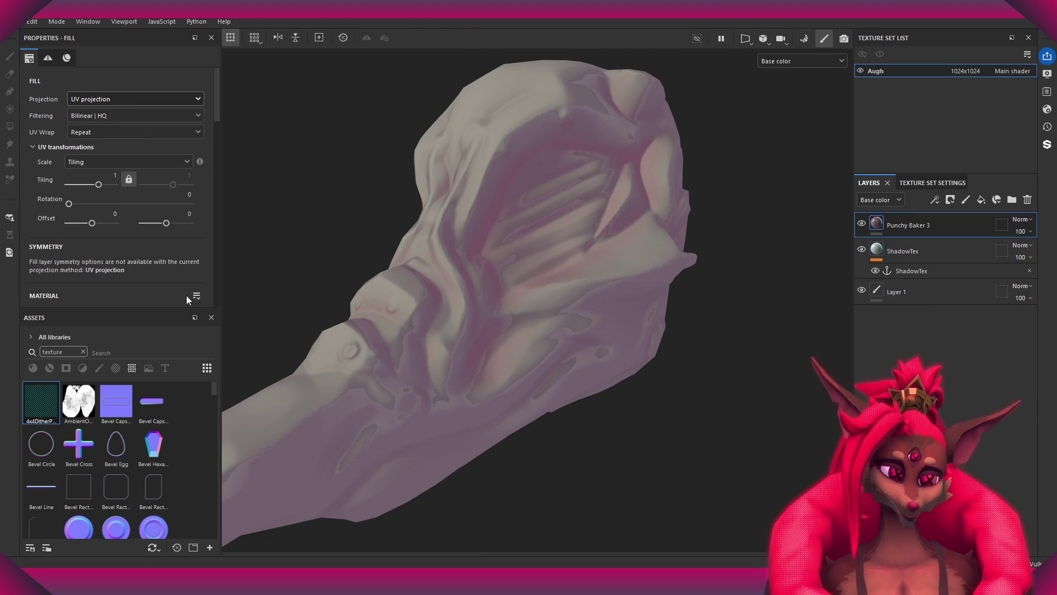
pyautogui.scroll(-10, 186, 297)
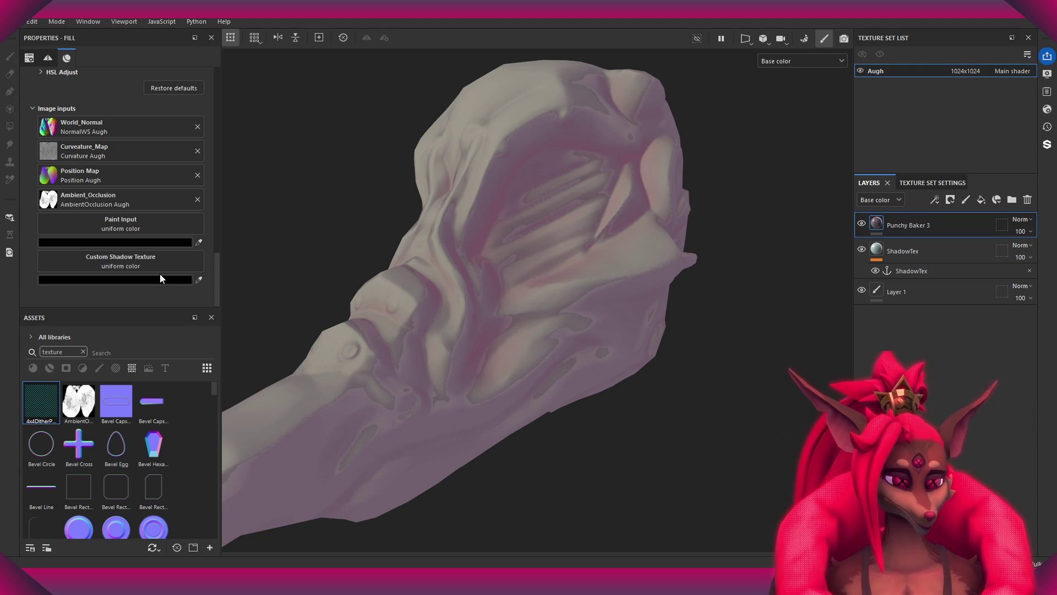
pyautogui.moveTo(130, 277); pyautogui.dragTo(130, 279)
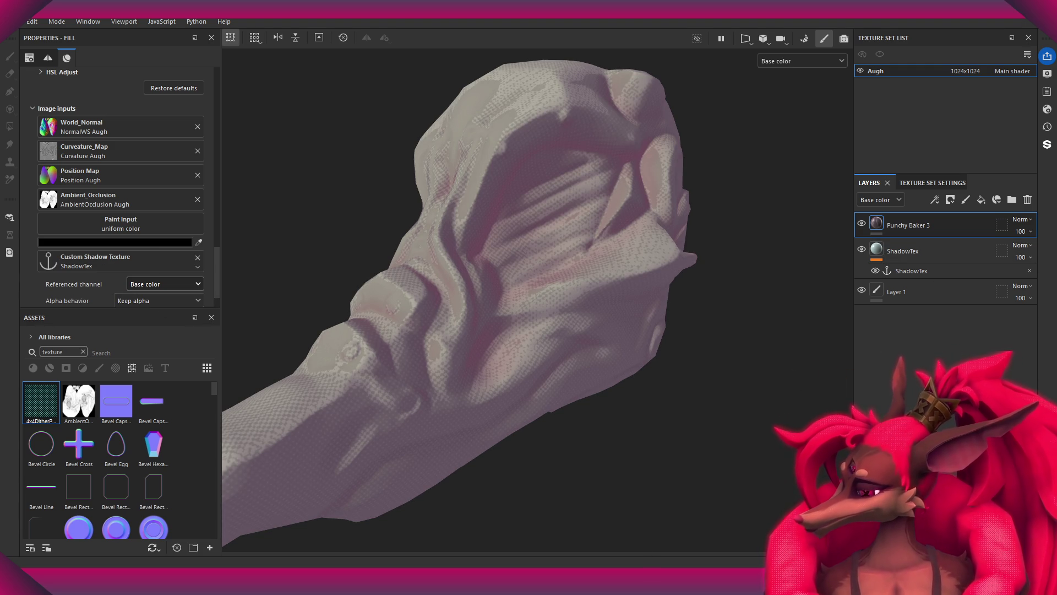
pyautogui.keyDown('alt'); pyautogui.moveTo(480, 367); pyautogui.dragTo(557, 346); pyautogui.keyUp('alt')
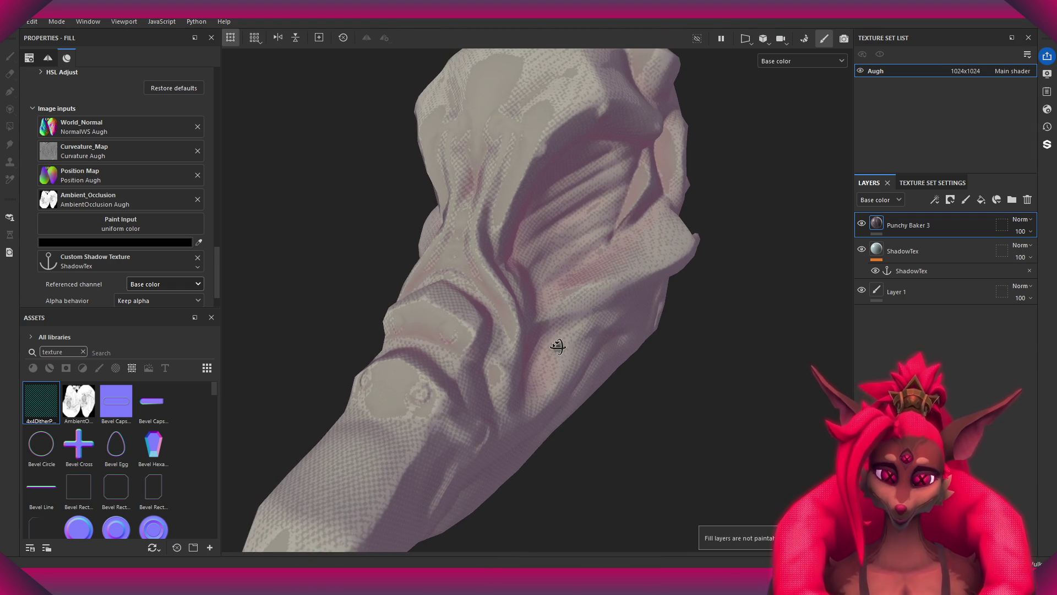
pyautogui.scroll(3, 524, 290)
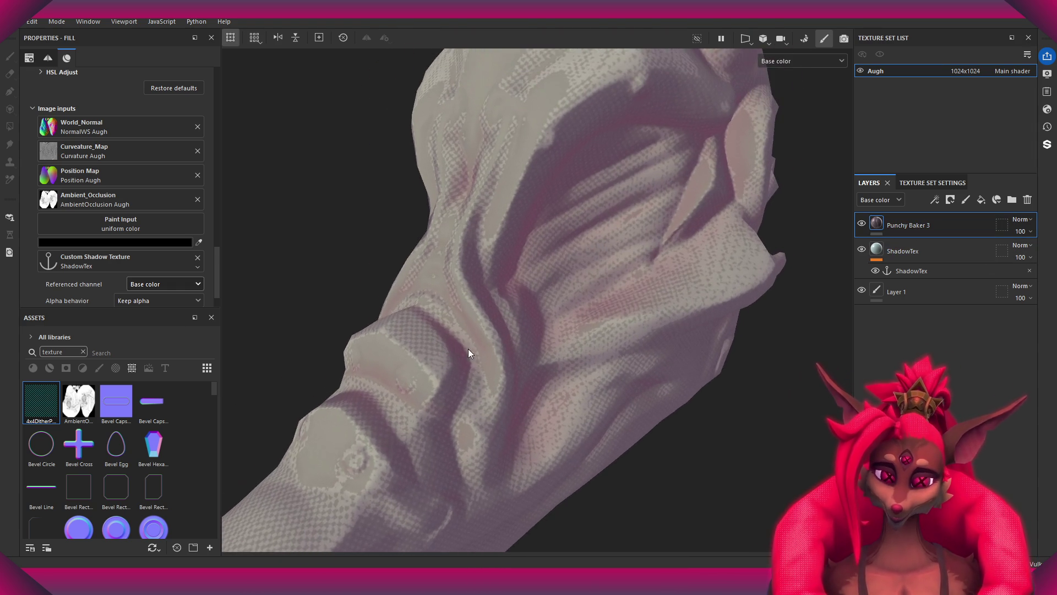
pyautogui.moveTo(662, 284)
pyautogui.keyDown('alt'); pyautogui.mouseDown()
pyautogui.moveTo(580, 300)
pyautogui.moveTo(567, 252)
pyautogui.moveTo(570, 396)
pyautogui.moveTo(545, 307)
pyautogui.mouseUp(); pyautogui.keyUp('alt')
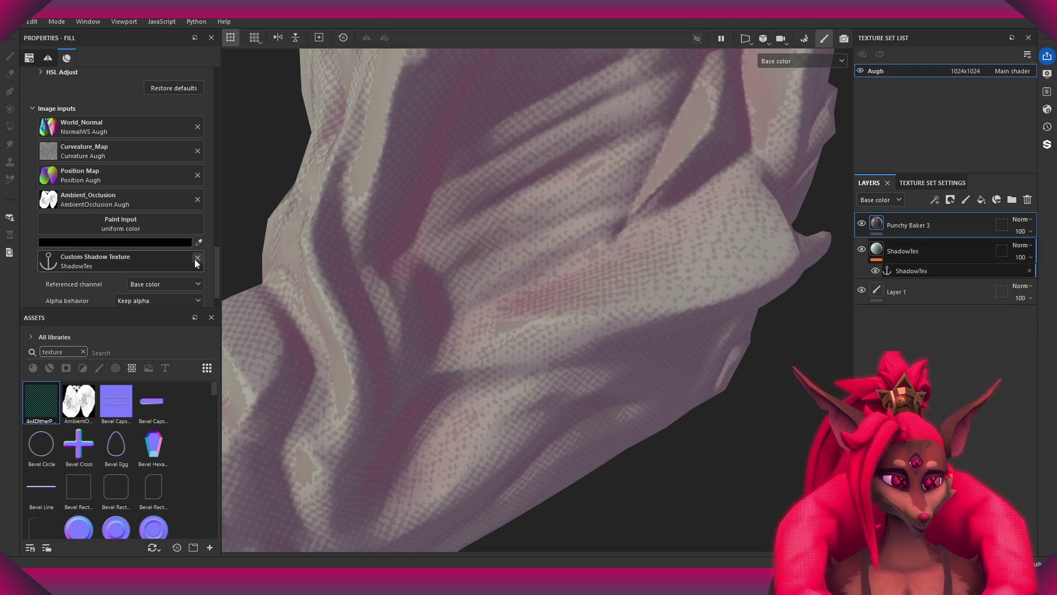
pyautogui.moveTo(460, 300)
pyautogui.keyDown('alt'); pyautogui.mouseDown()
pyautogui.moveTo(557, 357)
pyautogui.moveTo(595, 349)
pyautogui.mouseUp(); pyautogui.keyUp('alt')
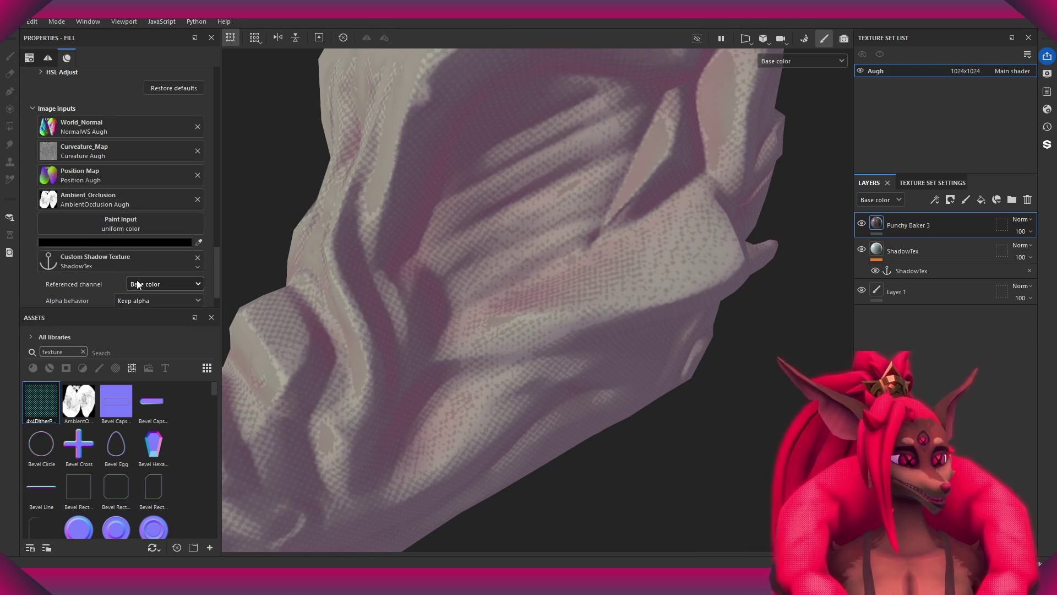
pyautogui.scroll(-1, 144, 284)
pyautogui.moveTo(614, 362)
pyautogui.keyDown('alt'); pyautogui.mouseDown()
pyautogui.moveTo(564, 305)
pyautogui.moveTo(576, 328)
pyautogui.moveTo(561, 318)
pyautogui.mouseUp(); pyautogui.keyUp('alt')
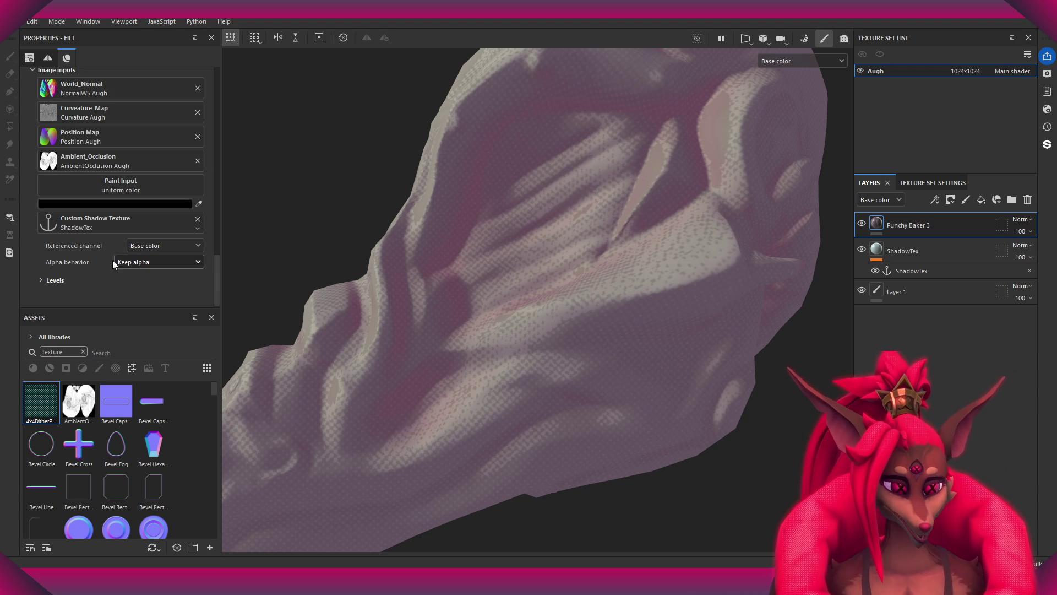
# - Close the assets browser, lower Effect Start and raise Effect Blend to 1
pyautogui.click(211, 317)
pyautogui.scroll(3, 153, 275)
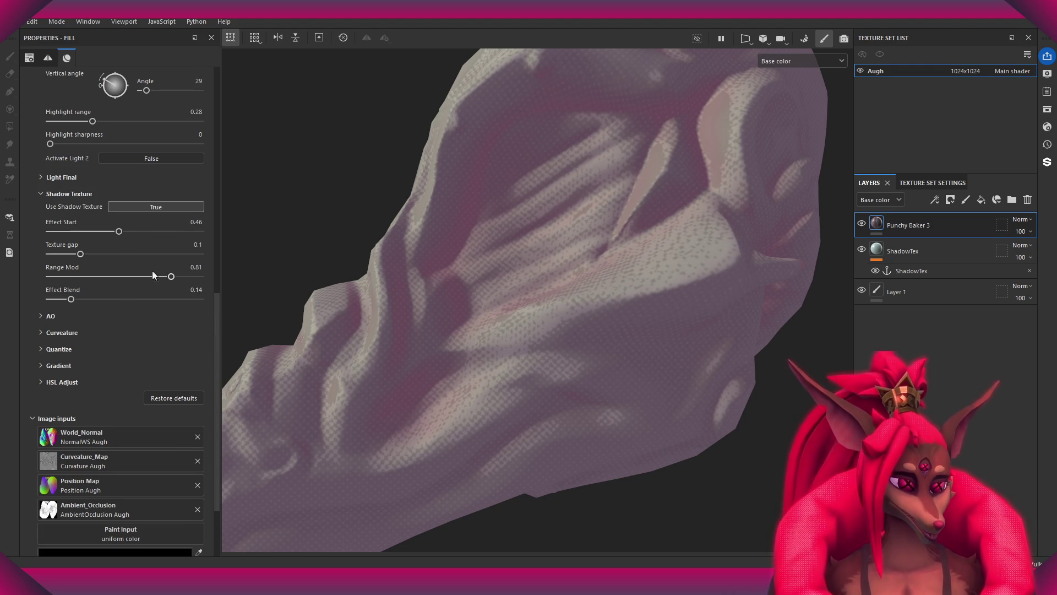
pyautogui.moveTo(119, 231); pyautogui.dragTo(82, 231)
pyautogui.moveTo(614, 349)
pyautogui.keyDown('alt'); pyautogui.mouseDown()
pyautogui.moveTo(606, 299)
pyautogui.moveTo(561, 415)
pyautogui.moveTo(593, 314)
pyautogui.moveTo(620, 388)
pyautogui.moveTo(526, 373)
pyautogui.moveTo(606, 250)
pyautogui.moveTo(604, 438)
pyautogui.moveTo(614, 333)
pyautogui.moveTo(715, 266)
pyautogui.moveTo(691, 316)
pyautogui.moveTo(551, 407)
pyautogui.mouseUp(); pyautogui.keyUp('alt')
pyautogui.moveTo(70, 299); pyautogui.dragTo(199, 299)
pyautogui.moveTo(495, 330)
pyautogui.keyDown('alt'); pyautogui.mouseDown()
pyautogui.moveTo(529, 352)
pyautogui.moveTo(516, 355)
pyautogui.mouseUp(); pyautogui.keyUp('alt')
pyautogui.moveTo(446, 330)
pyautogui.keyDown('alt'); pyautogui.mouseDown()
pyautogui.moveTo(503, 300)
pyautogui.moveTo(516, 320)
pyautogui.moveTo(555, 332)
pyautogui.moveTo(545, 378)
pyautogui.moveTo(519, 354)
pyautogui.moveTo(513, 364)
pyautogui.mouseUp(); pyautogui.keyUp('alt')
# - Experiment with Range Mod, Effect Start and Texture gap values on the shadow texture
pyautogui.moveTo(172, 277)
pyautogui.mouseDown()
pyautogui.moveTo(79, 277)
pyautogui.moveTo(173, 277)
pyautogui.mouseUp()
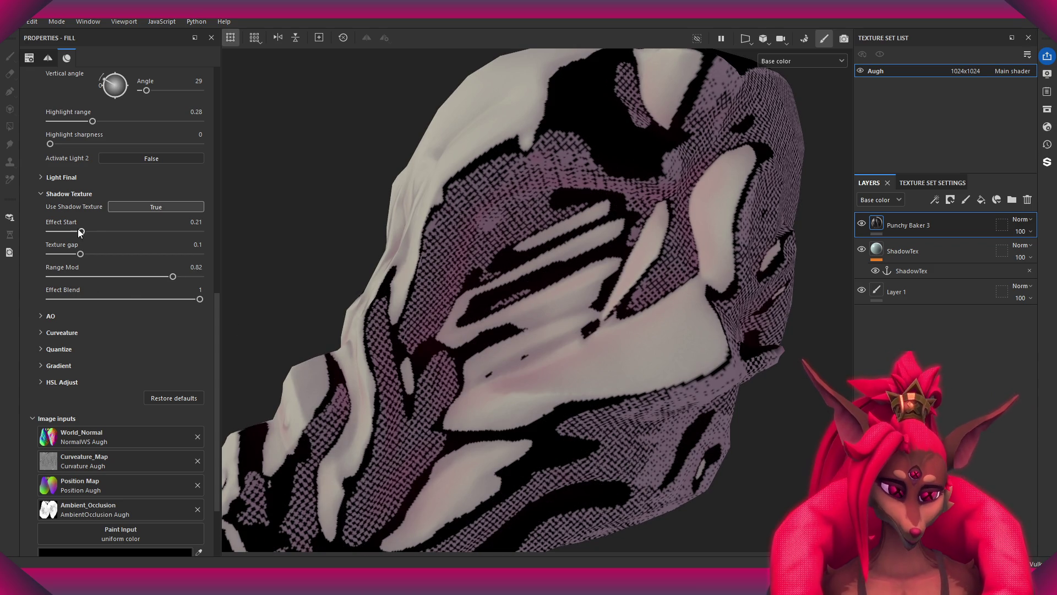
pyautogui.moveTo(86, 234)
pyautogui.mouseDown()
pyautogui.moveTo(77, 234)
pyautogui.moveTo(142, 237)
pyautogui.moveTo(74, 259)
pyautogui.moveTo(90, 259)
pyautogui.mouseUp()
pyautogui.hotkey('ctrl', 'z')
pyautogui.moveTo(171, 278)
pyautogui.mouseDown()
pyautogui.moveTo(26, 288)
pyautogui.moveTo(74, 278)
pyautogui.mouseUp()
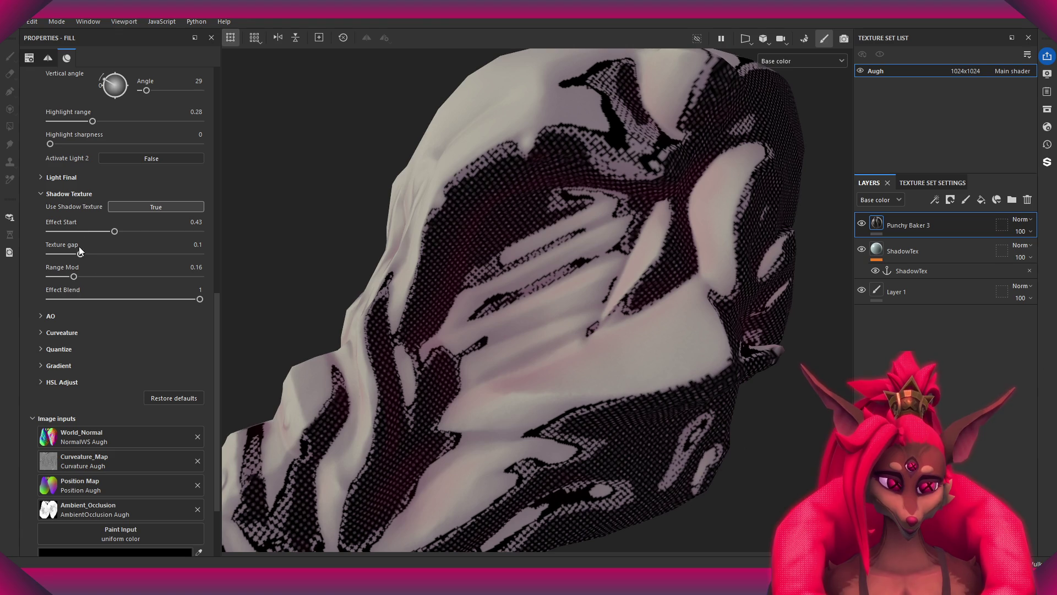
pyautogui.keyDown('alt'); pyautogui.moveTo(352, 264); pyautogui.dragTo(388, 293); pyautogui.keyUp('alt')
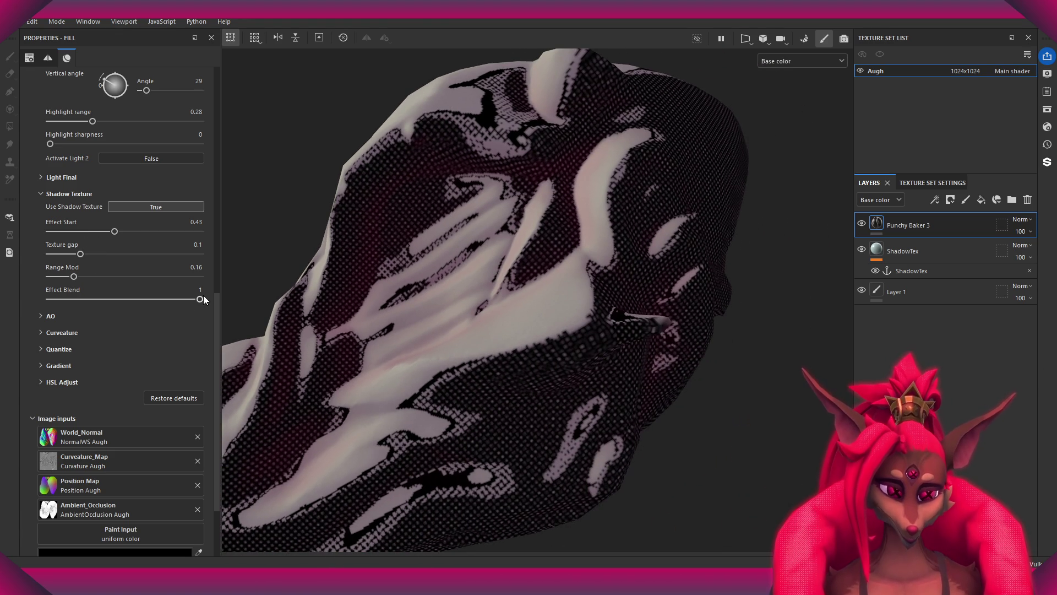
pyautogui.moveTo(79, 256)
pyautogui.mouseDown()
pyautogui.moveTo(83, 278)
pyautogui.moveTo(134, 276)
pyautogui.moveTo(107, 279)
pyautogui.moveTo(115, 276)
pyautogui.mouseUp()
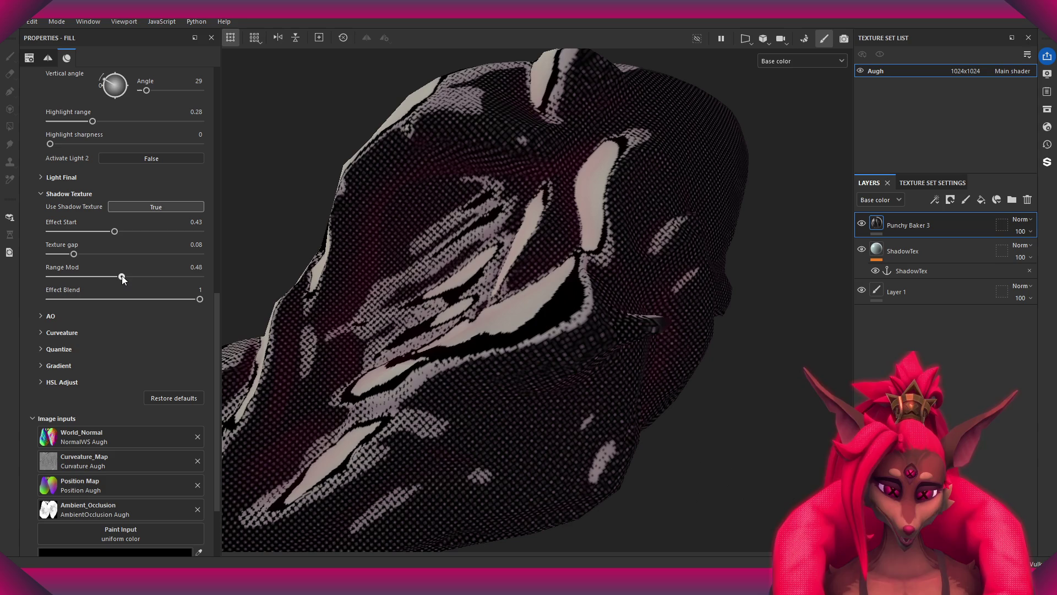
pyautogui.scroll(3, 344, 297)
pyautogui.scroll(-5, 344, 297)
pyautogui.moveTo(344, 297)
pyautogui.keyDown('alt'); pyautogui.mouseDown()
pyautogui.moveTo(626, 300)
pyautogui.moveTo(496, 300)
pyautogui.moveTo(505, 366)
pyautogui.moveTo(562, 236)
pyautogui.moveTo(463, 311)
pyautogui.moveTo(378, 346)
pyautogui.mouseUp(); pyautogui.keyUp('alt')
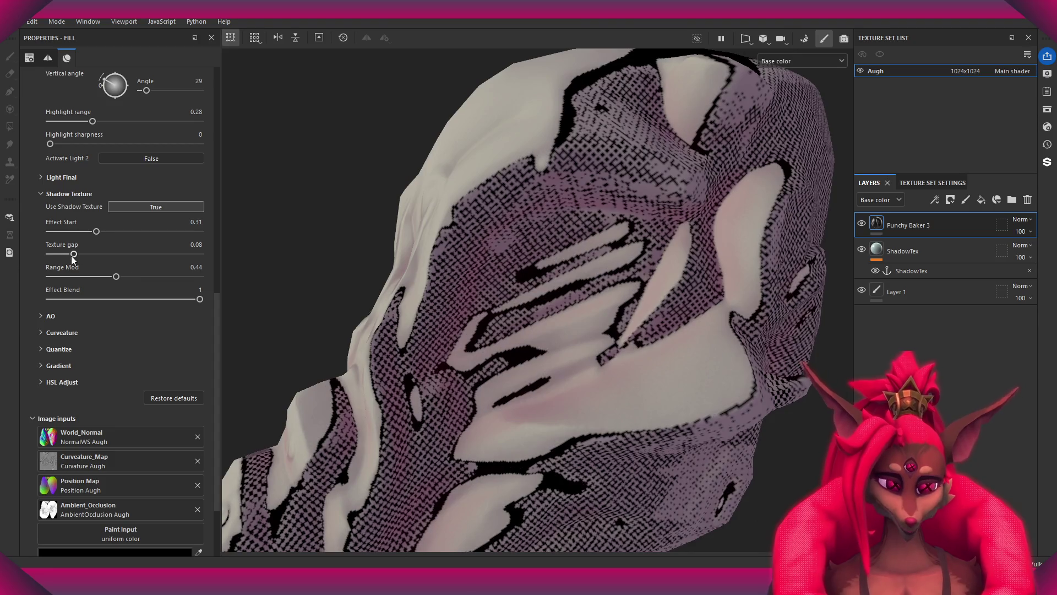
# - Commit Texture gap 0.01, leaving Effect Start 0.31 and Range Mod 0.44
pyautogui.moveTo(73, 254)
pyautogui.mouseDown()
pyautogui.moveTo(128, 254)
pyautogui.moveTo(34, 263)
pyautogui.moveTo(73, 266)
pyautogui.mouseUp()
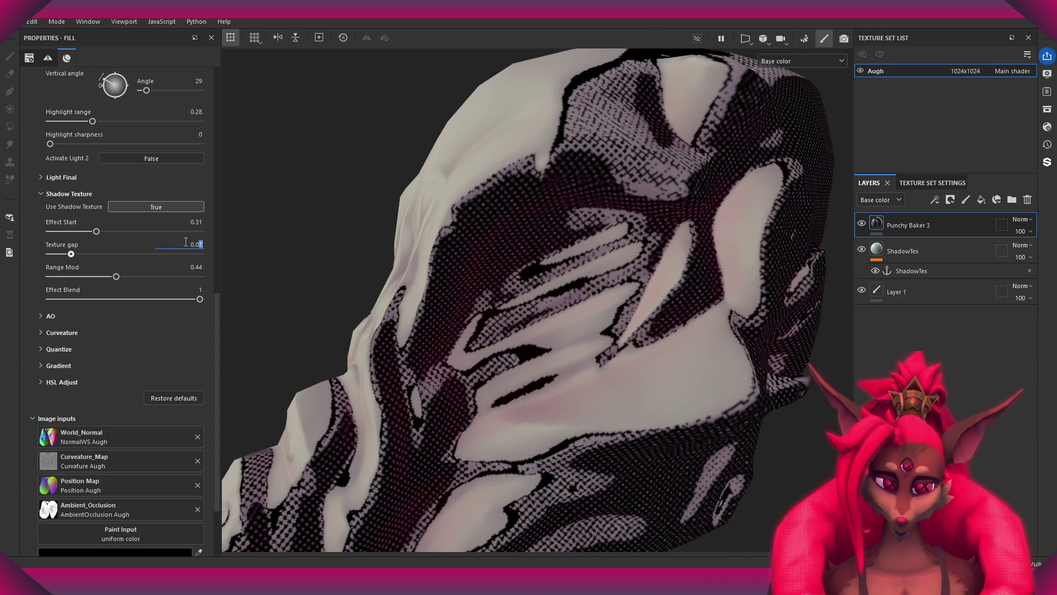
pyautogui.press('Return')
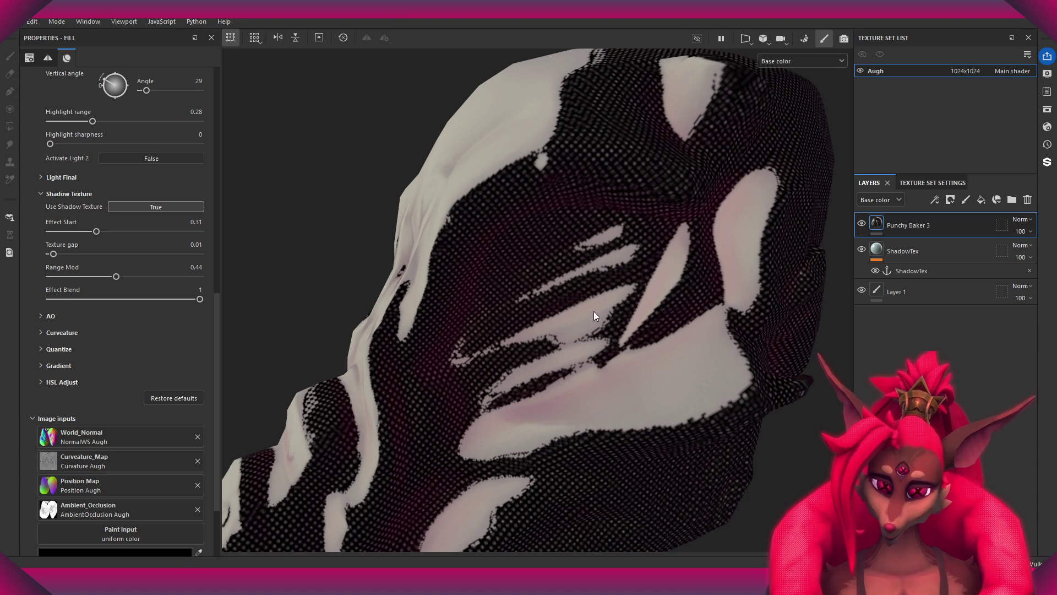
pyautogui.scroll(3, 583, 274)
pyautogui.scroll(-3, 583, 273)
pyautogui.moveTo(584, 273)
pyautogui.keyDown('alt'); pyautogui.mouseDown()
pyautogui.moveTo(589, 255)
pyautogui.moveTo(656, 215)
pyautogui.moveTo(514, 224)
pyautogui.moveTo(484, 243)
pyautogui.moveTo(496, 245)
pyautogui.mouseUp(); pyautogui.keyUp('alt')
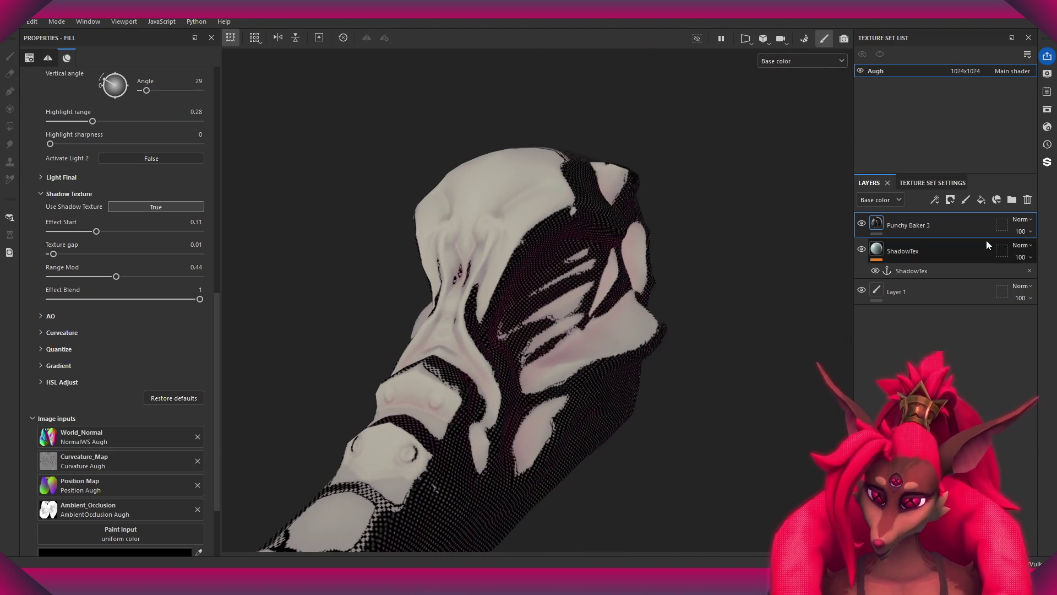
pyautogui.scroll(5, 97, 243)
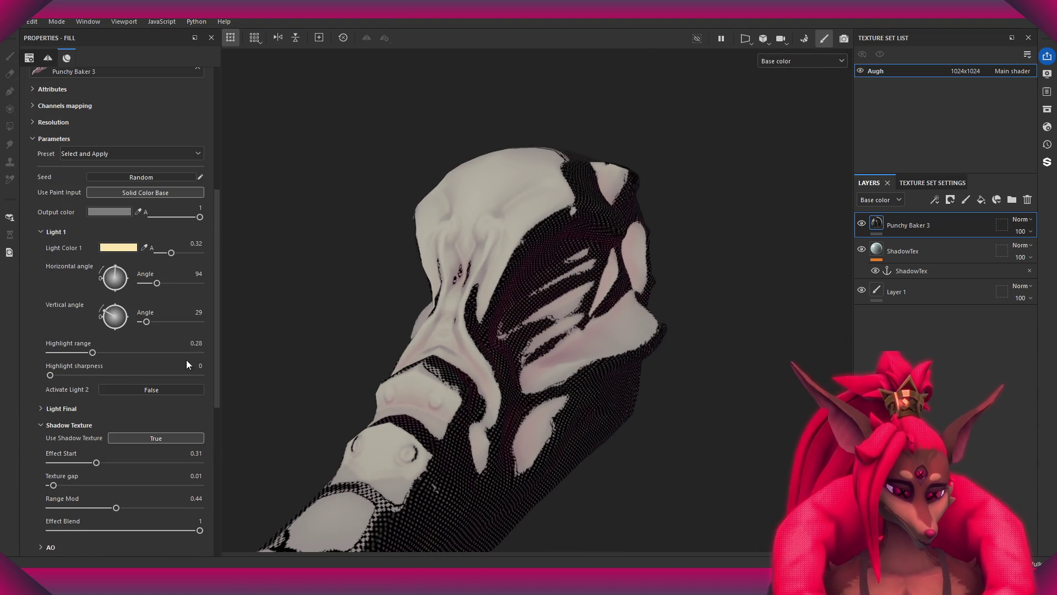
# - Try Highlight range 0, revert it to 0.24, and turn off the shadow texture
pyautogui.moveTo(92, 353); pyautogui.dragTo(50, 355)
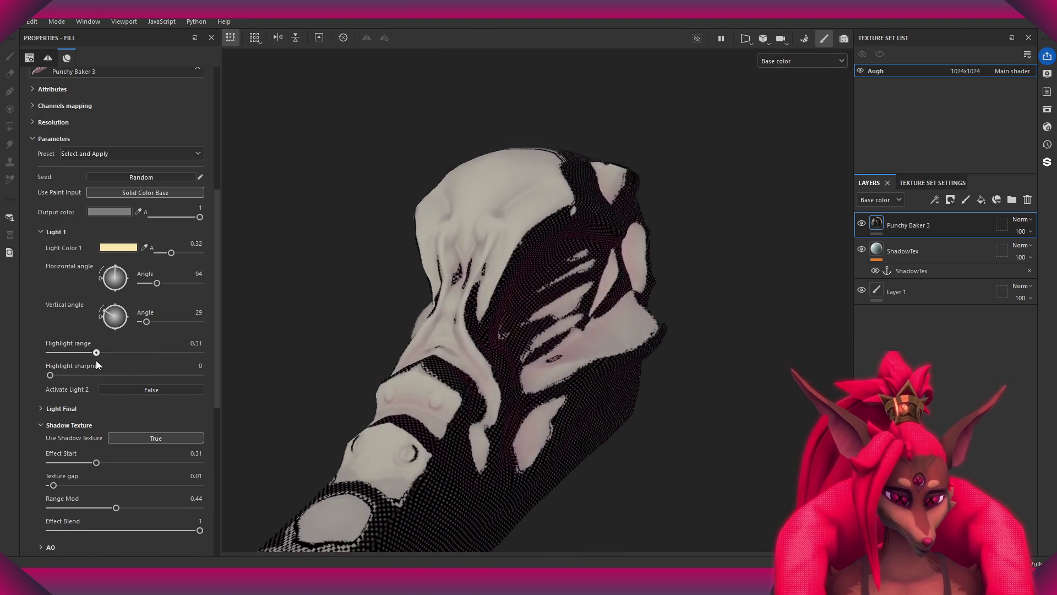
pyautogui.hotkey('ctrl', 'z')
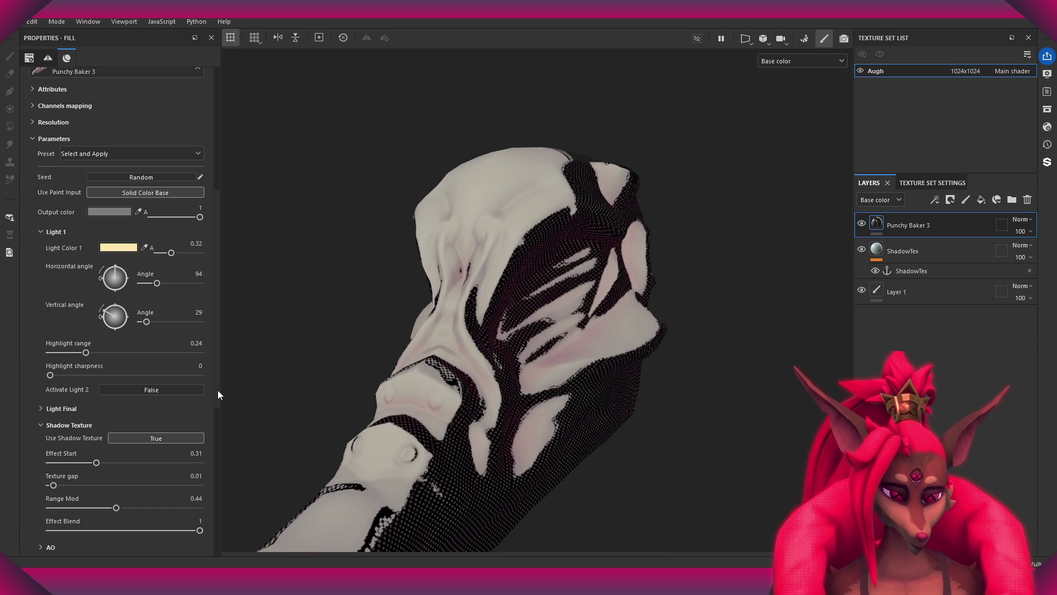
pyautogui.scroll(-2, 182, 374)
pyautogui.click(156, 339)
# - Push Light Color 1 to full strength and turn the shadow texture back on
pyautogui.moveTo(171, 154); pyautogui.dragTo(206, 160)
pyautogui.moveTo(86, 253)
pyautogui.mouseDown()
pyautogui.moveTo(154, 256)
pyautogui.moveTo(11, 258)
pyautogui.moveTo(141, 276)
pyautogui.moveTo(2, 291)
pyautogui.mouseUp()
pyautogui.moveTo(496, 308)
pyautogui.keyDown('alt'); pyautogui.mouseDown()
pyautogui.moveTo(681, 318)
pyautogui.moveTo(551, 358)
pyautogui.mouseUp(); pyautogui.keyUp('alt')
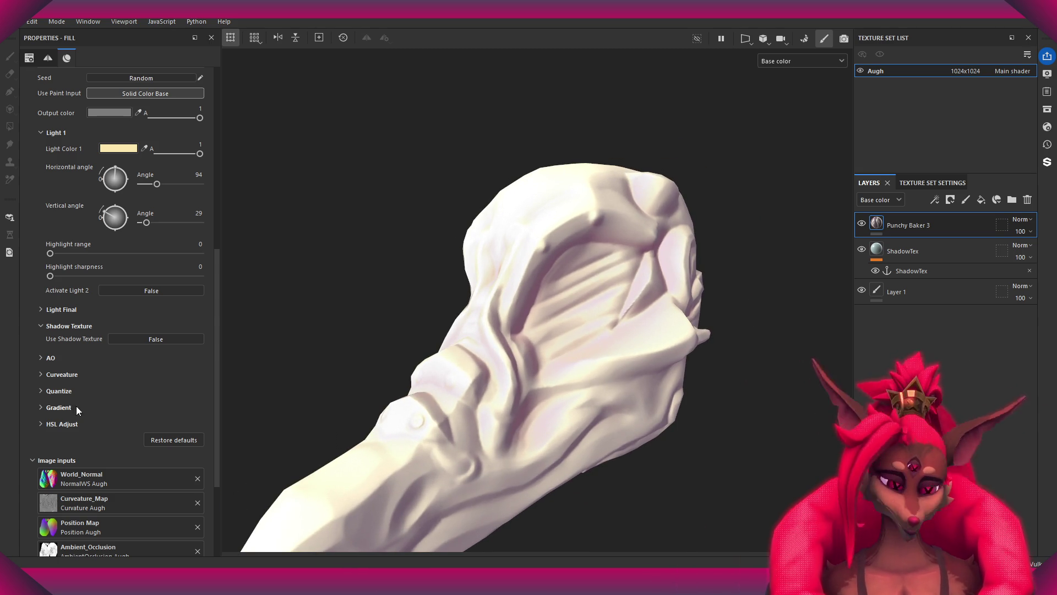
pyautogui.scroll(-5, 111, 239)
pyautogui.click(156, 197)
# - Set the shadow texture's Effect Start to 0.81 and nudge Range Mod down to 0.43
pyautogui.moveTo(484, 320)
pyautogui.keyDown('alt'); pyautogui.mouseDown()
pyautogui.moveTo(517, 306)
pyautogui.moveTo(496, 314)
pyautogui.mouseUp(); pyautogui.keyUp('alt')
pyautogui.scroll(3, 495, 314)
pyautogui.scroll(1, 111, 304)
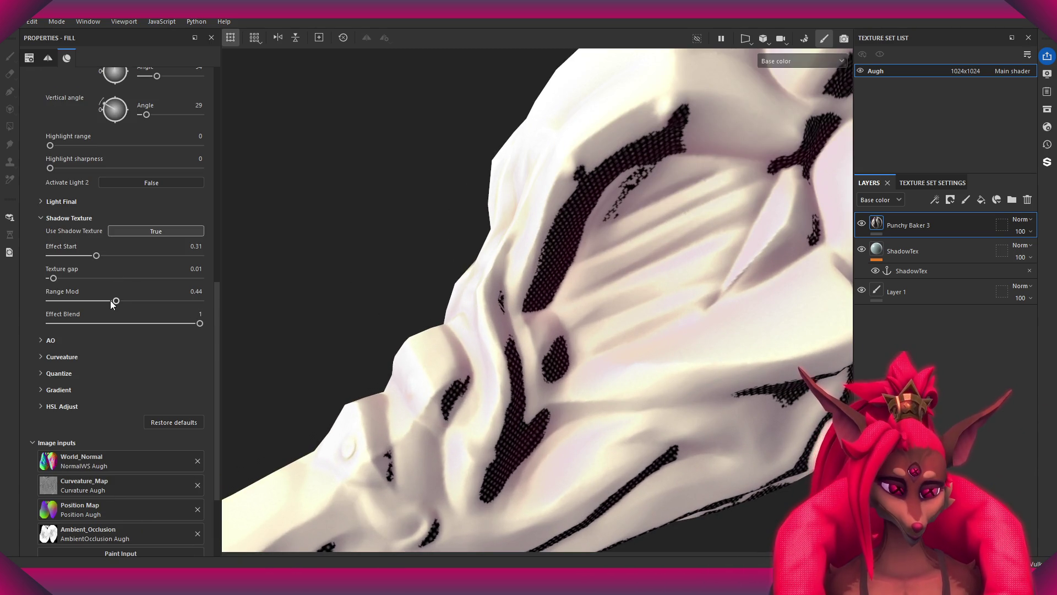
pyautogui.moveTo(97, 256); pyautogui.dragTo(196, 257)
pyautogui.moveTo(528, 287)
pyautogui.keyDown('alt'); pyautogui.mouseDown()
pyautogui.moveTo(545, 247)
pyautogui.moveTo(672, 278)
pyautogui.moveTo(545, 256)
pyautogui.moveTo(536, 285)
pyautogui.moveTo(526, 279)
pyautogui.mouseUp(); pyautogui.keyUp('alt')
pyautogui.moveTo(194, 256); pyautogui.dragTo(171, 256)
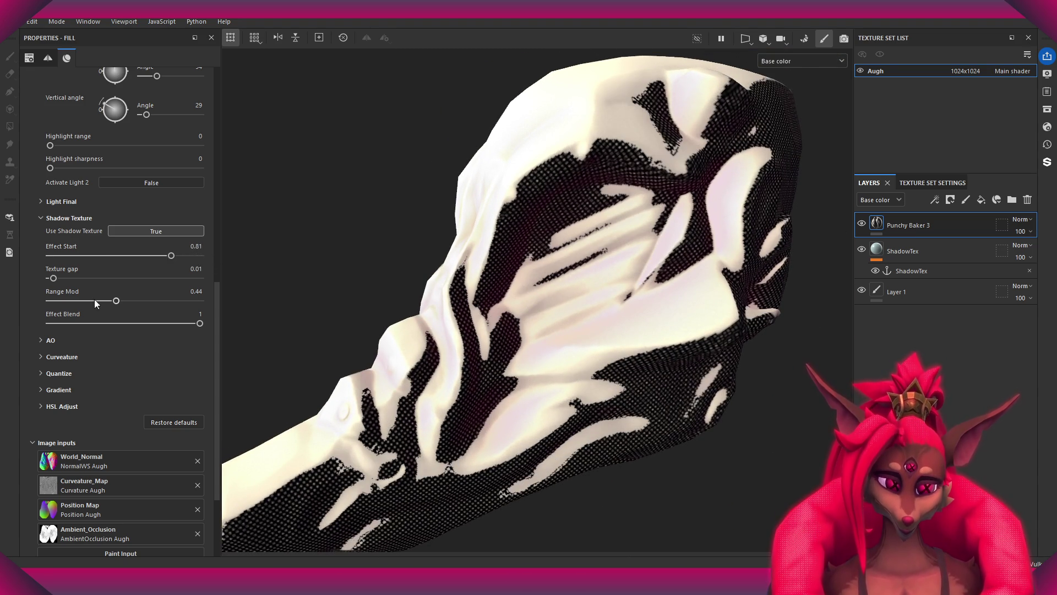
pyautogui.moveTo(116, 302)
pyautogui.mouseDown()
pyautogui.moveTo(195, 306)
pyautogui.moveTo(110, 313)
pyautogui.moveTo(121, 302)
pyautogui.mouseUp()
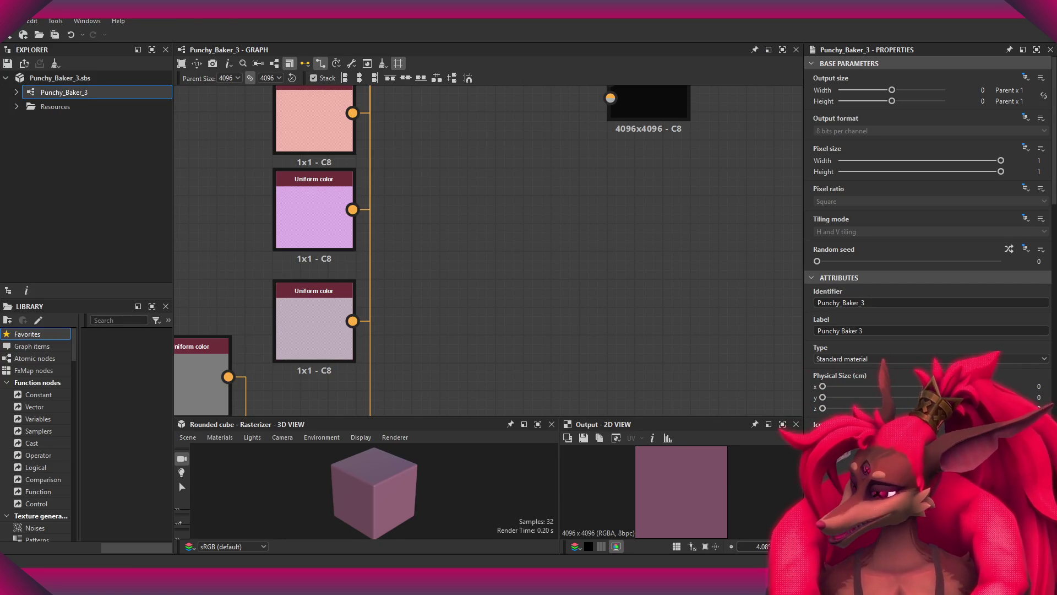
pyautogui.scroll(-2, 566, 190)
pyautogui.scroll(-2, 625, 196)
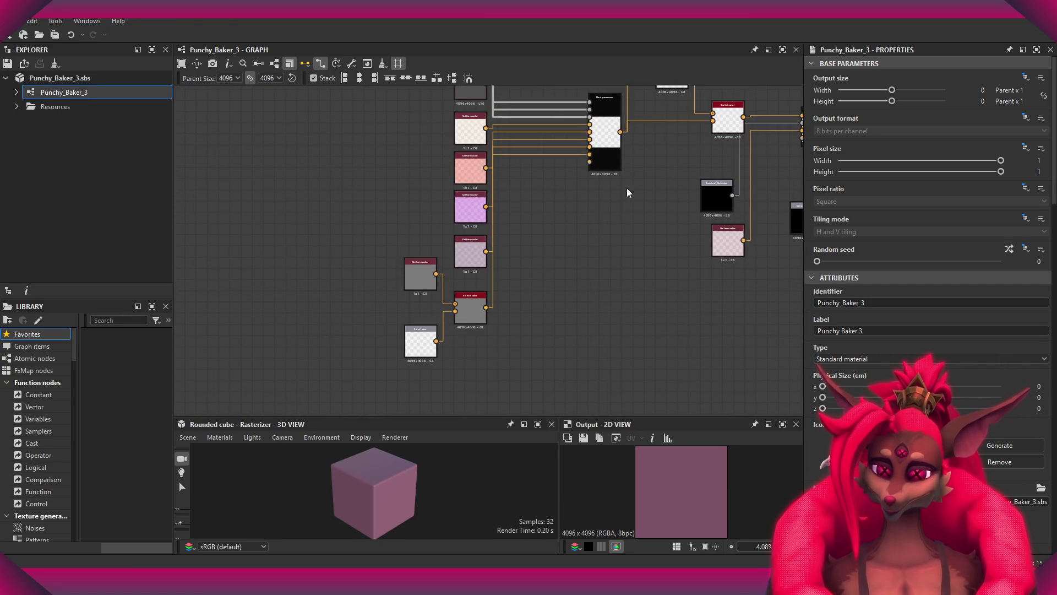
pyautogui.scroll(-2, 579, 250)
pyautogui.scroll(5, 532, 304)
pyautogui.scroll(-2, 532, 303)
pyautogui.moveTo(528, 278)
pyautogui.mouseDown(button='middle')
pyautogui.moveTo(531, 245)
pyautogui.moveTo(526, 266)
pyautogui.moveTo(497, 249)
pyautogui.mouseUp(button='middle')
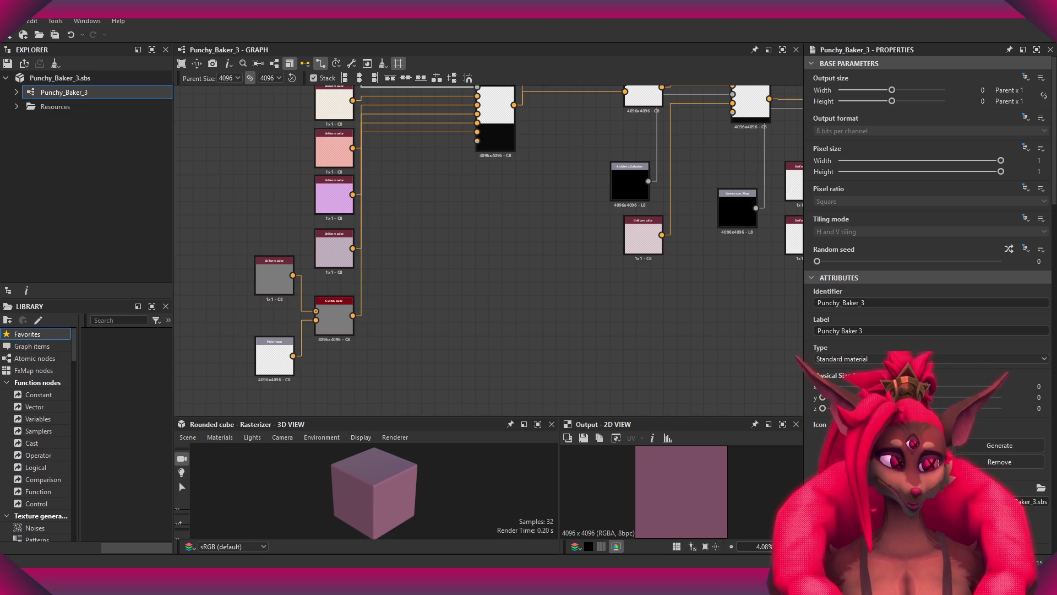
pyautogui.click(16, 106)
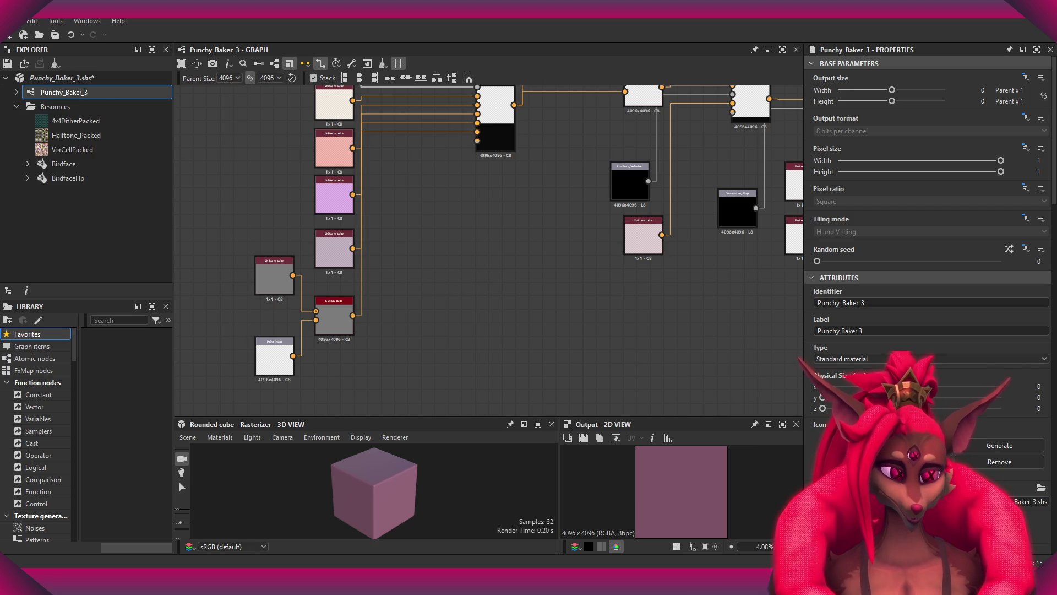
# - Select the BirdfaceHp mesh resource, preview Birdface in the 3D View, and inspect its attributes
pyautogui.moveTo(465, 254)
pyautogui.mouseDown(button='middle')
pyautogui.moveTo(361, 239)
pyautogui.moveTo(317, 252)
pyautogui.mouseUp(button='middle')
pyautogui.click(149, 178)
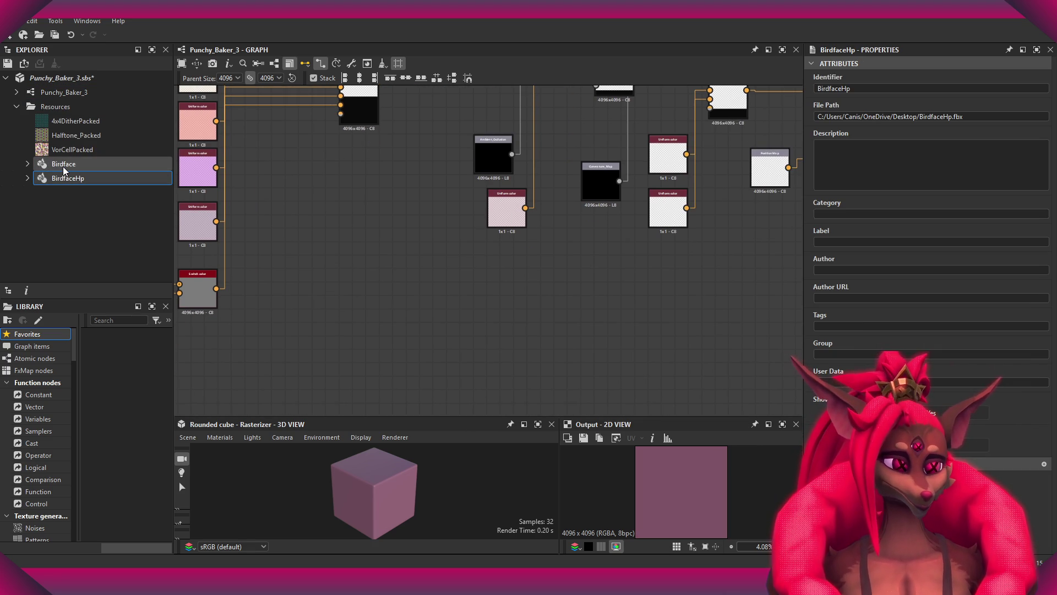
pyautogui.moveTo(63, 168); pyautogui.dragTo(362, 500)
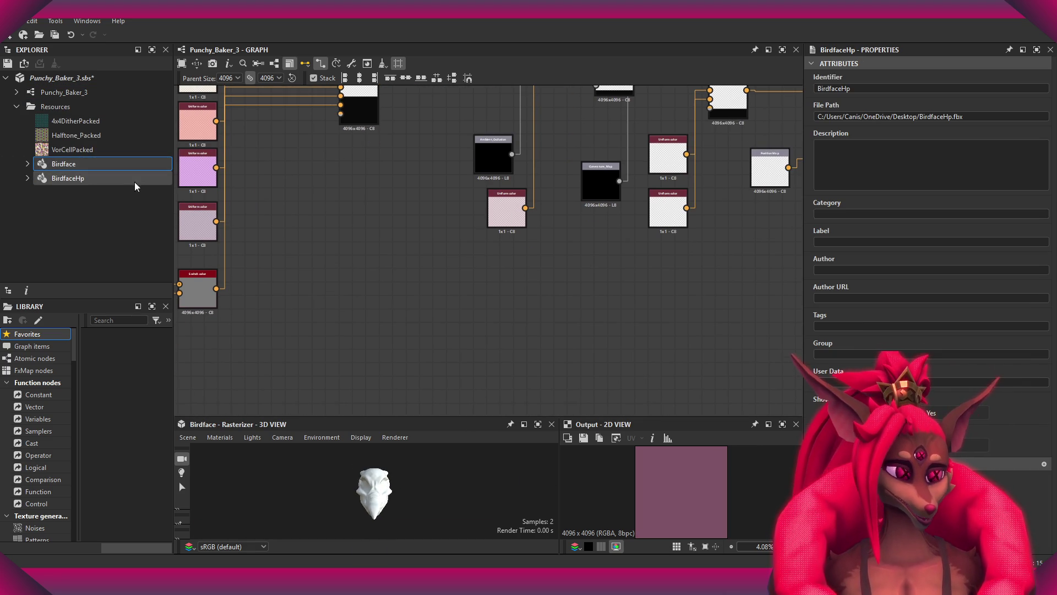
pyautogui.click(66, 168)
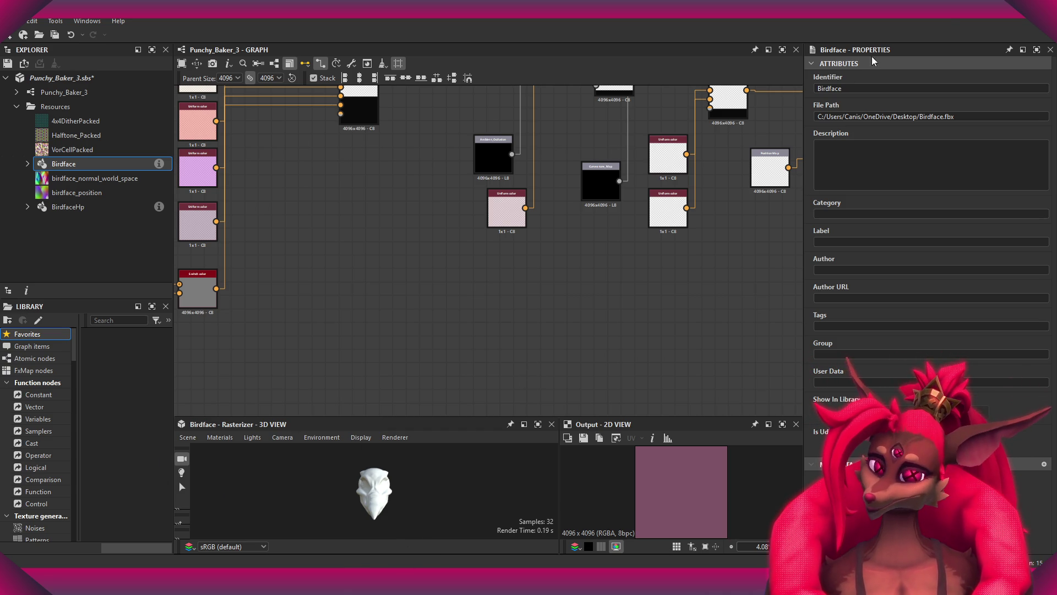
pyautogui.scroll(-3, 533, 296)
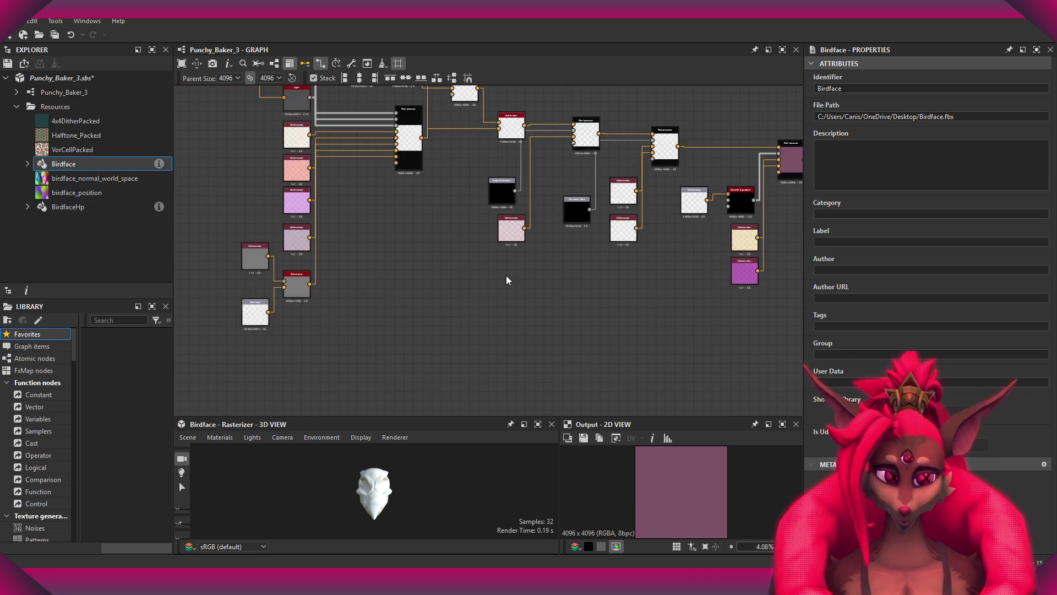
pyautogui.scroll(8, 507, 279)
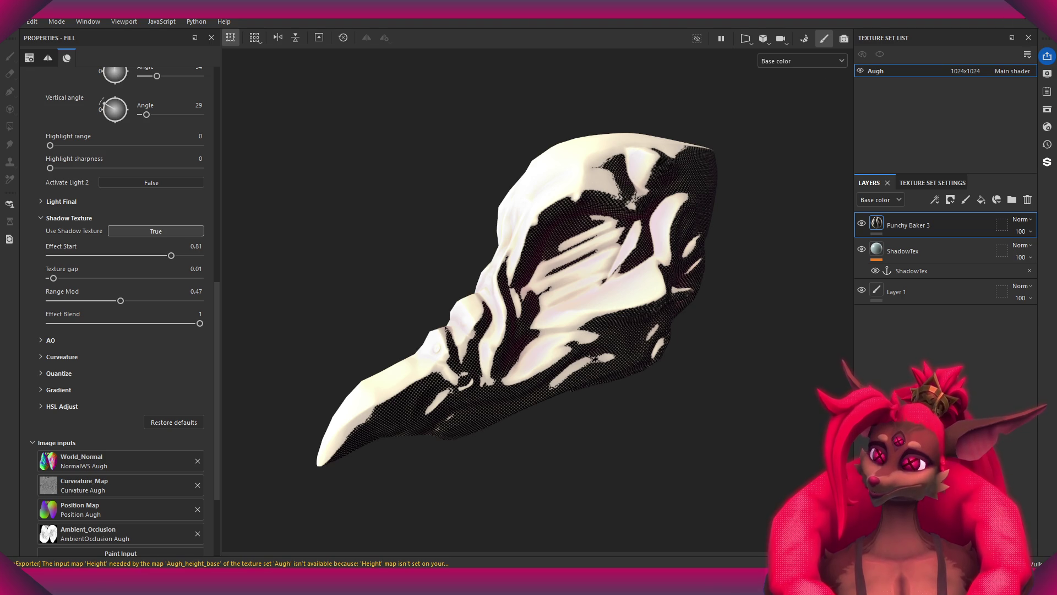
pyautogui.hotkey('alt', 'Tab')
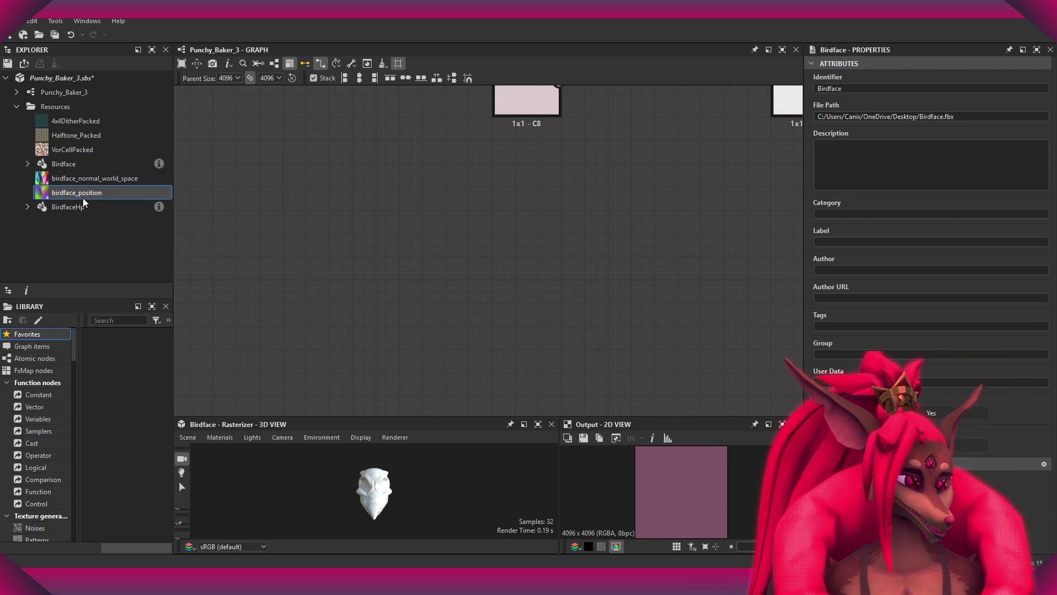
# - Delete the old birdface_normal_world_space, BirdfaceHp and birdface_position resources from the Explorer
pyautogui.click(78, 182)
pyautogui.keyDown('ctrl'); pyautogui.click(79, 209); pyautogui.keyUp('ctrl')
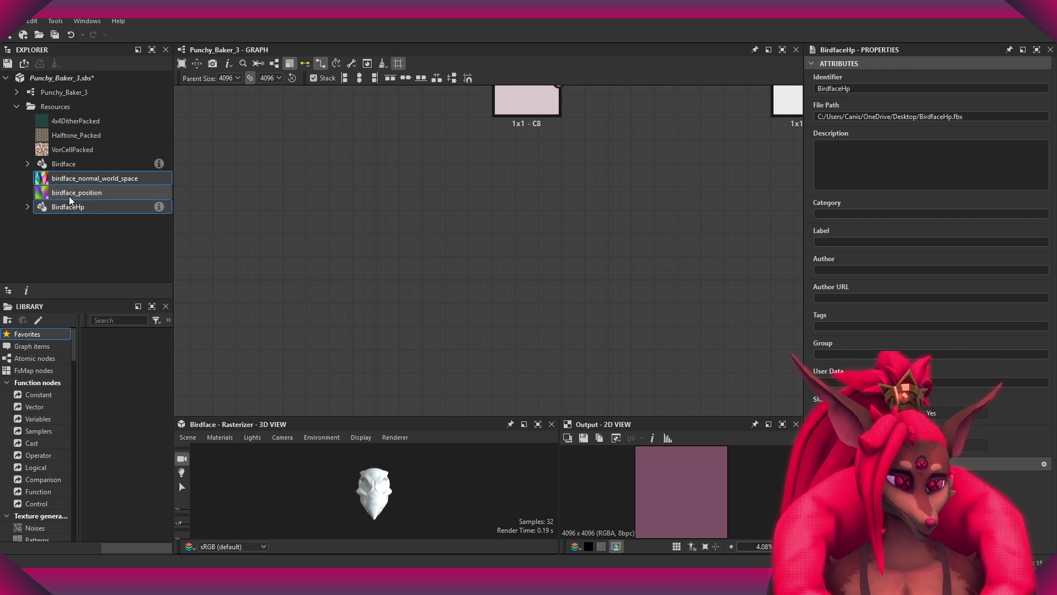
pyautogui.keyDown('ctrl'); pyautogui.click(68, 196); pyautogui.keyUp('ctrl')
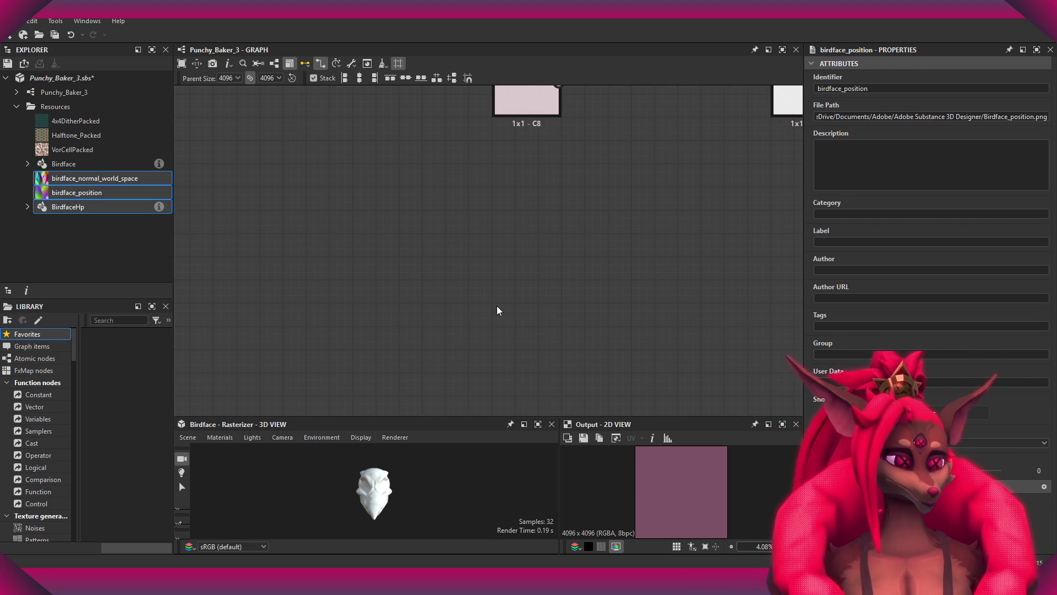
pyautogui.press('Delete')
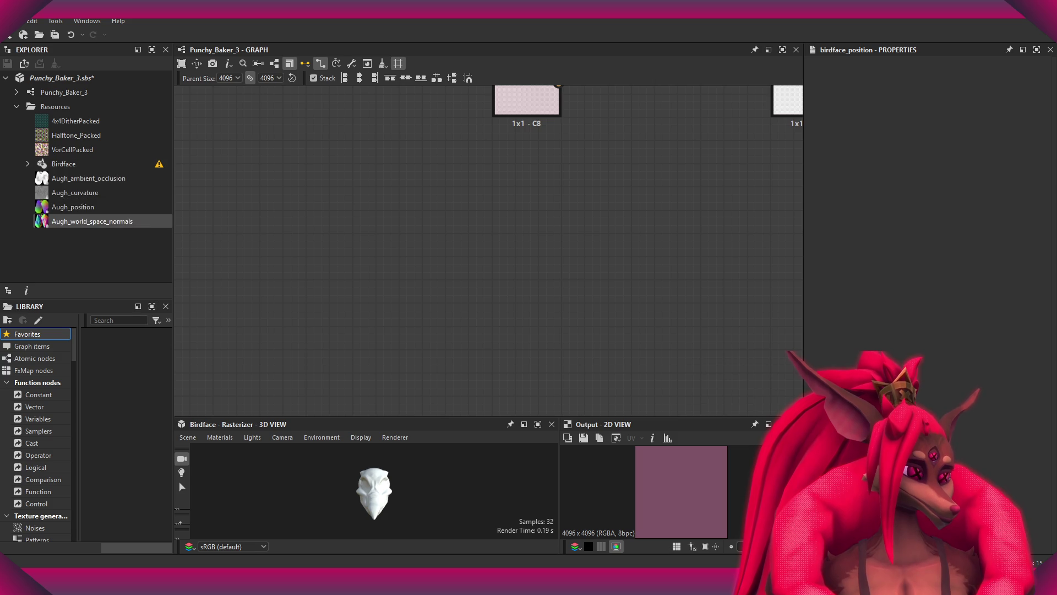
# - Delete the Birdface mesh resource, then restore it with undo
pyautogui.click(160, 166)
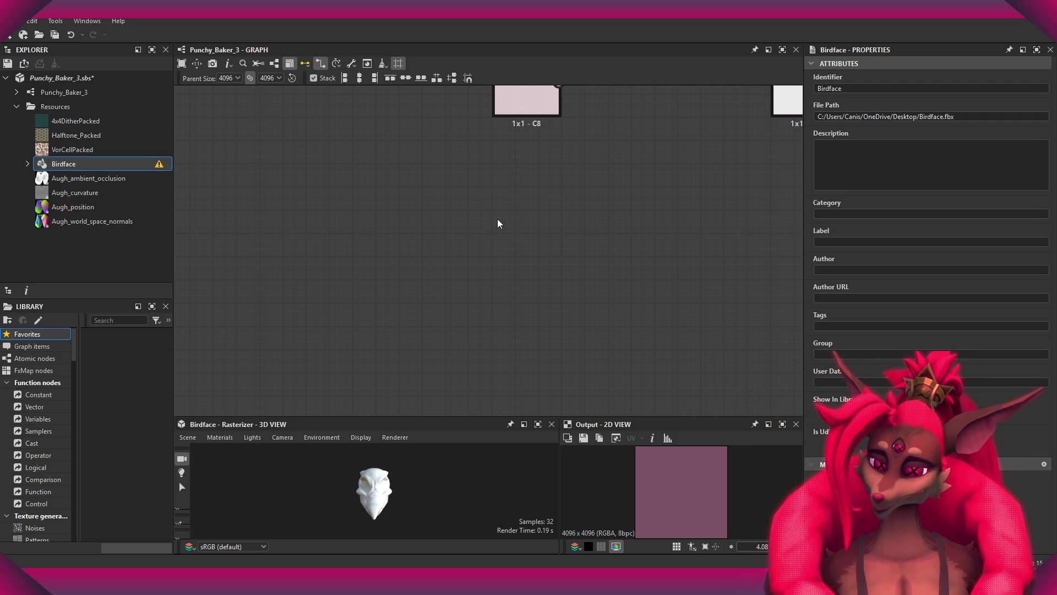
pyautogui.click(86, 193)
pyautogui.doubleClick(147, 165)
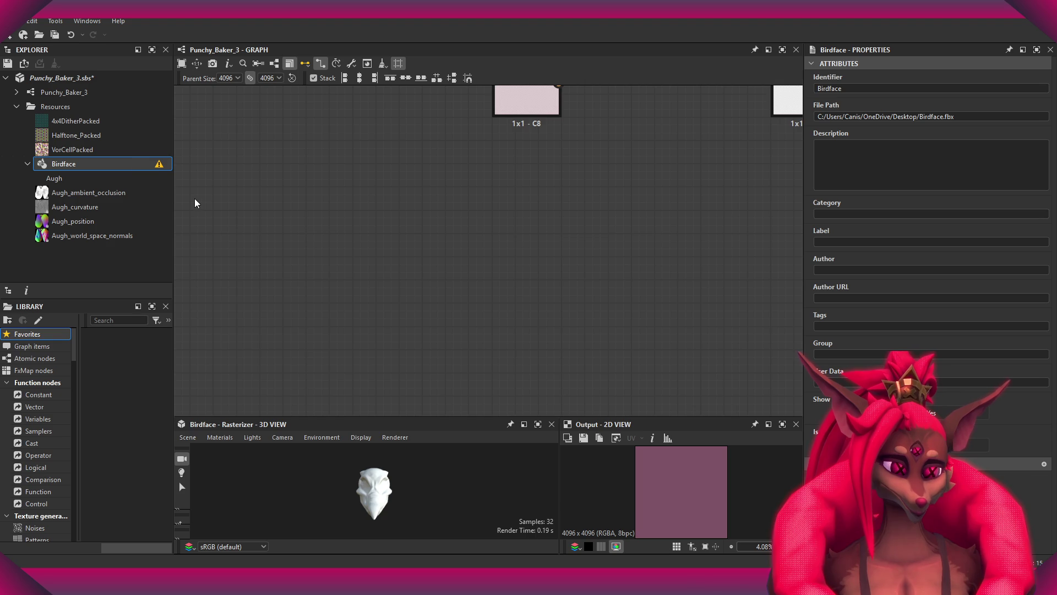
pyautogui.press('Delete')
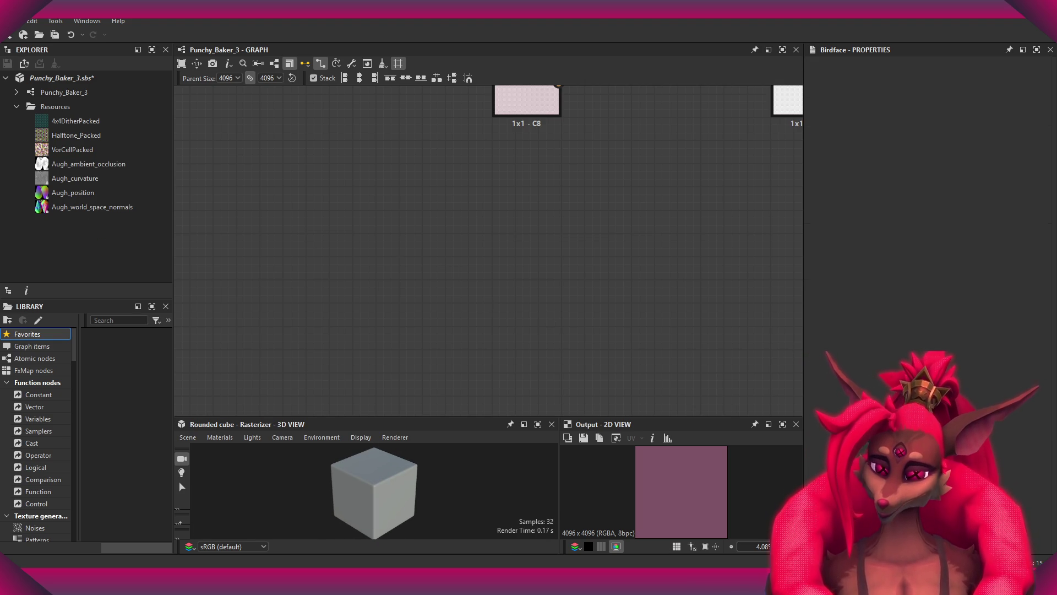
pyautogui.click(92, 207)
pyautogui.hotkey('ctrl', 'z')
pyautogui.scroll(-5, 594, 173)
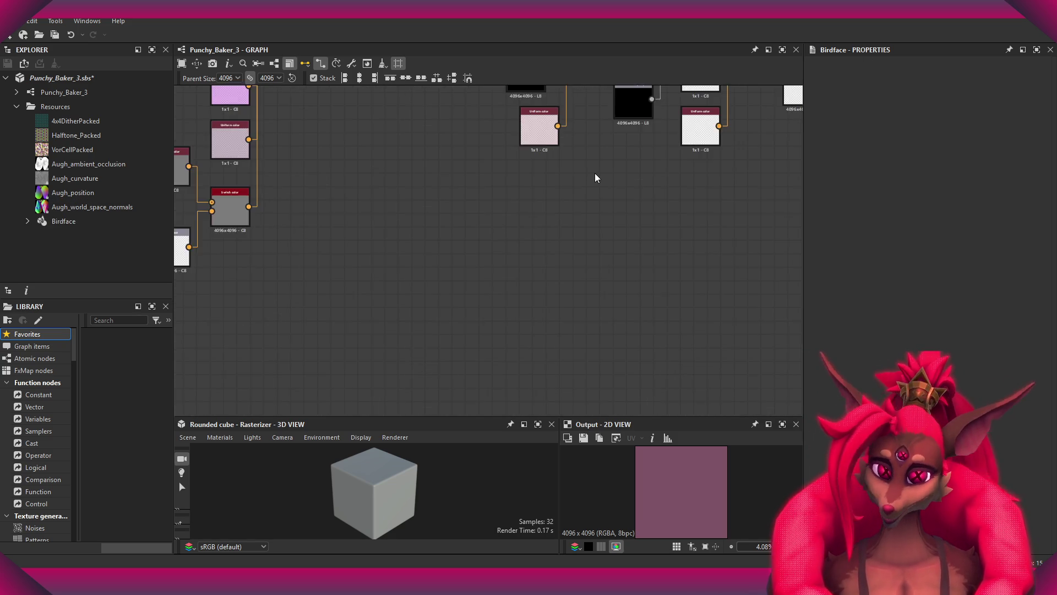
pyautogui.scroll(4, 553, 231)
pyautogui.scroll(3, 550, 253)
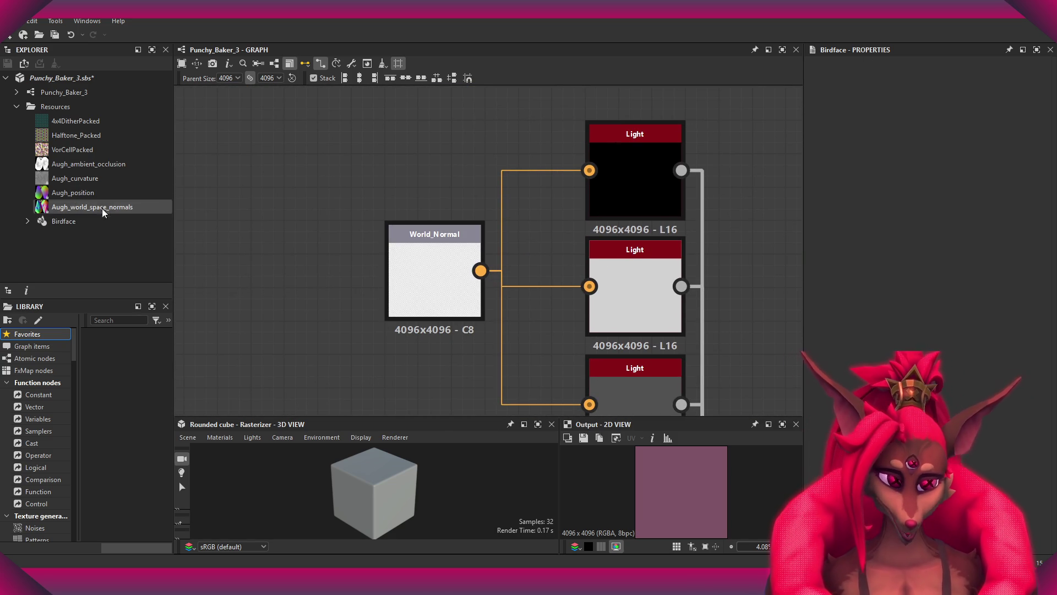
# - Add Augh_world_space_normals and 4x4DitherPacked to the graph, wiring the dither bitmap into sRGB-to-linear
pyautogui.moveTo(83, 208); pyautogui.dragTo(461, 169)
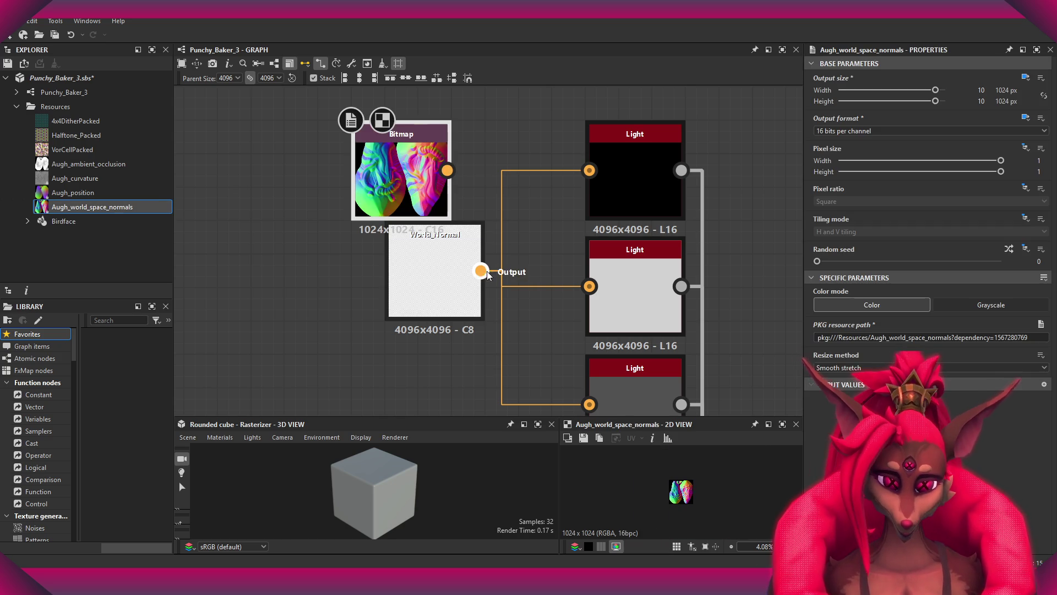
pyautogui.scroll(-3, 434, 135)
pyautogui.moveTo(435, 136); pyautogui.dragTo(363, 198, button='middle')
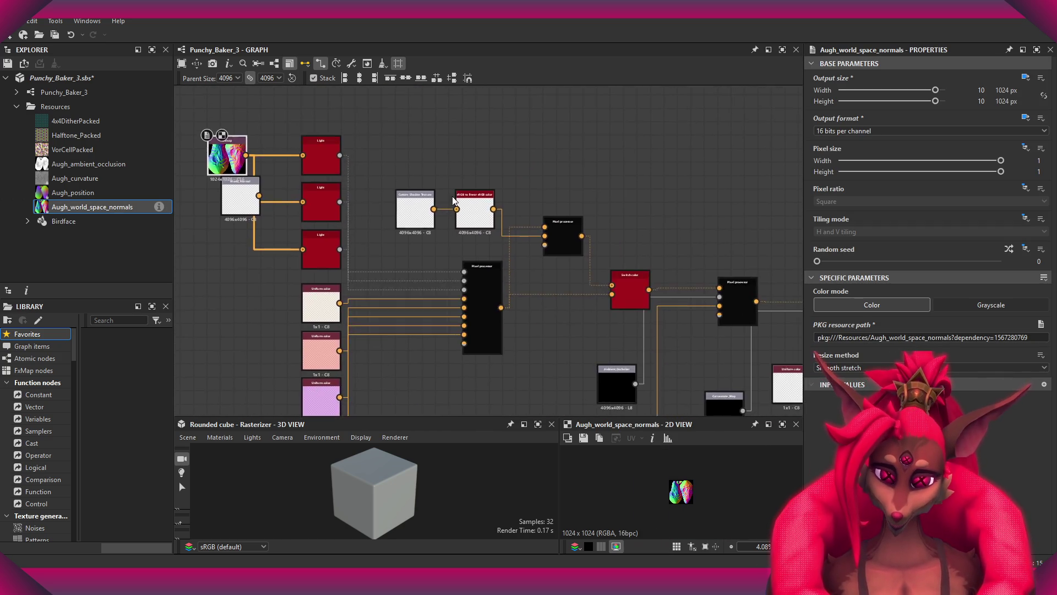
pyautogui.scroll(3, 408, 187)
pyautogui.scroll(-3, 425, 255)
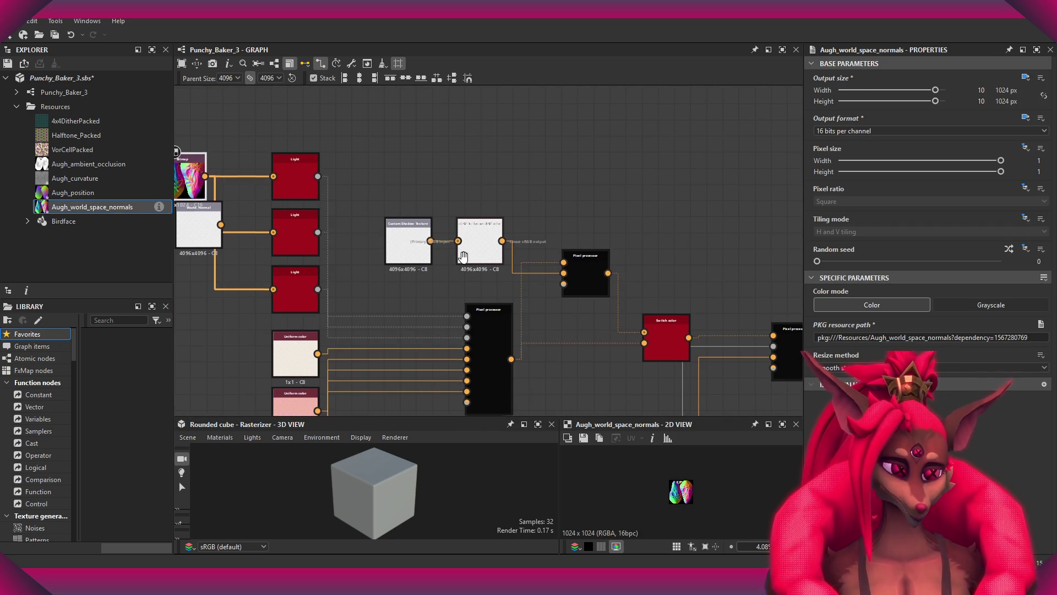
pyautogui.moveTo(114, 121); pyautogui.dragTo(411, 185)
pyautogui.moveTo(371, 150); pyautogui.dragTo(407, 182)
pyautogui.scroll(1, 427, 231)
pyautogui.moveTo(465, 243)
pyautogui.mouseDown()
pyautogui.moveTo(449, 245)
pyautogui.moveTo(435, 175)
pyautogui.mouseUp()
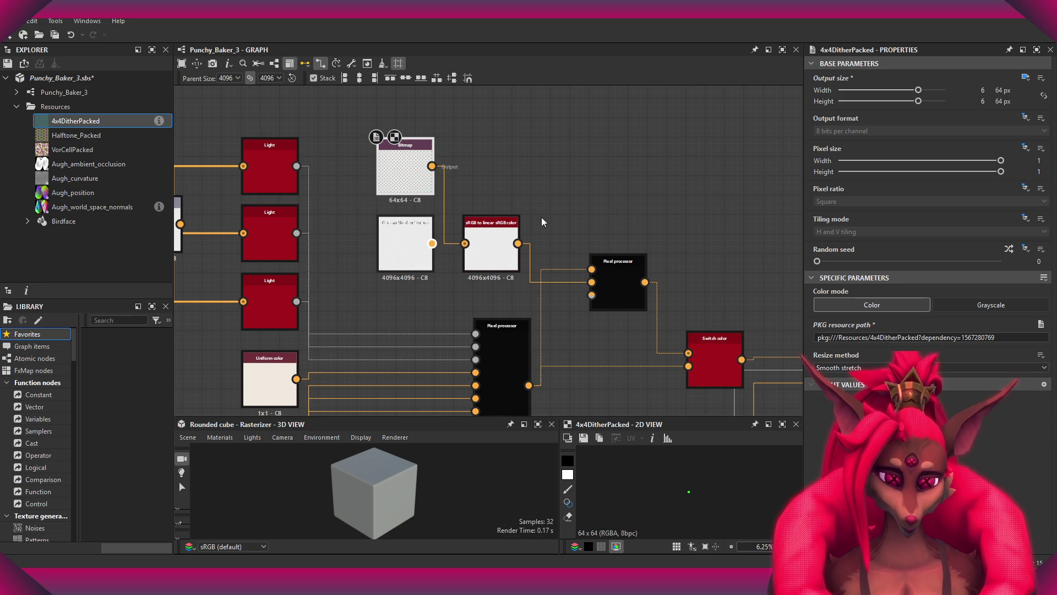
pyautogui.scroll(-5, 590, 299)
pyautogui.scroll(5, 605, 259)
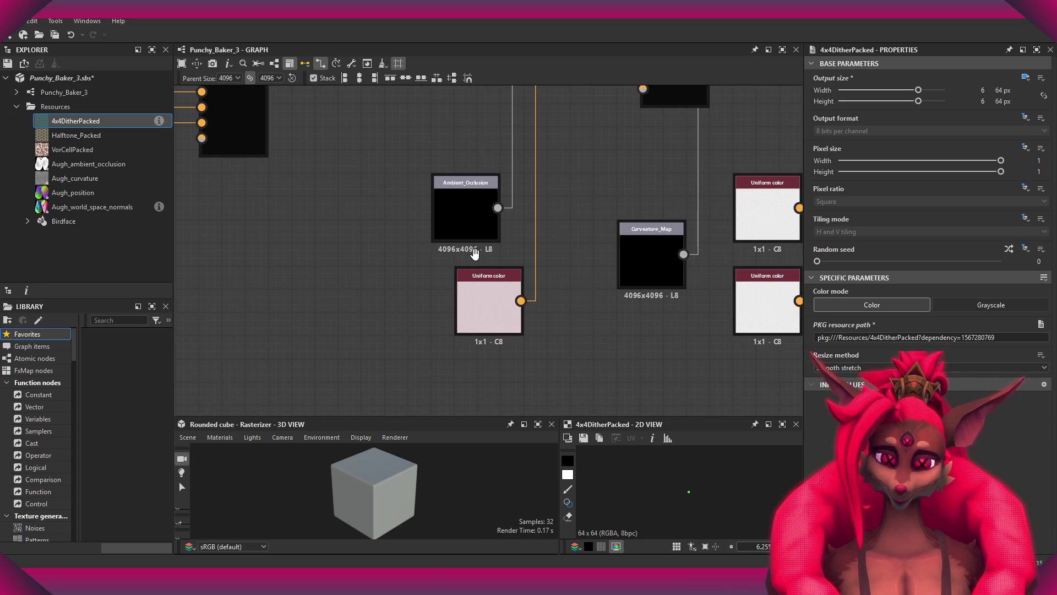
# - Add Augh_ambient_occlusion and feed it into the Ambient_Occlusion node's connections
pyautogui.moveTo(88, 164); pyautogui.dragTo(402, 221)
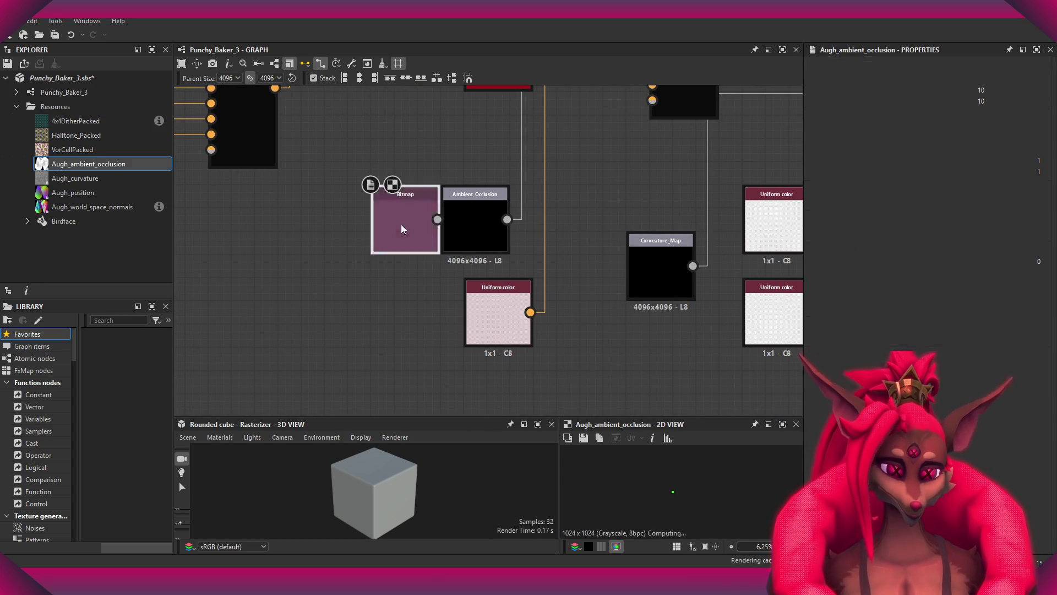
pyautogui.moveTo(506, 220)
pyautogui.keyDown('shift'); pyautogui.mouseDown()
pyautogui.moveTo(439, 219)
pyautogui.moveTo(385, 190)
pyautogui.moveTo(384, 237)
pyautogui.mouseUp(); pyautogui.keyUp('shift')
pyautogui.moveTo(461, 213)
pyautogui.mouseDown()
pyautogui.moveTo(490, 236)
pyautogui.moveTo(480, 225)
pyautogui.mouseUp()
pyautogui.scroll(-5, 559, 242)
pyautogui.scroll(5, 606, 230)
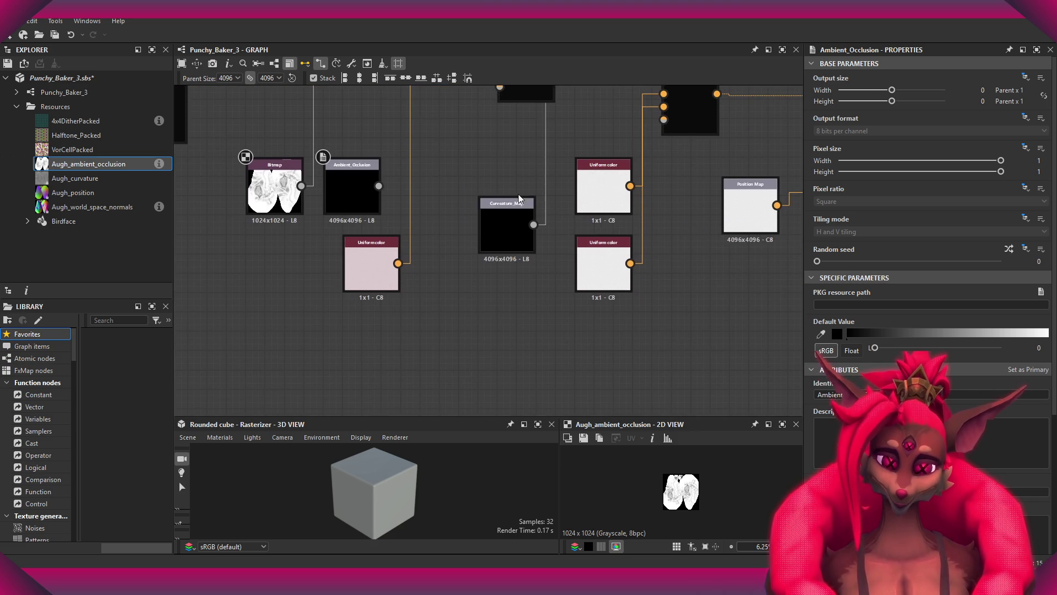
# - Wire Augh_curvature in place of Curvature_Map and Augh_position into Flood fill to gradient
pyautogui.click(506, 231)
pyautogui.moveTo(72, 183)
pyautogui.mouseDown()
pyautogui.moveTo(495, 286)
pyautogui.moveTo(504, 298)
pyautogui.mouseUp()
pyautogui.keyDown('shift'); pyautogui.moveTo(533, 224); pyautogui.dragTo(533, 302); pyautogui.keyUp('shift')
pyautogui.scroll(-3, 622, 321)
pyautogui.scroll(1, 457, 263)
pyautogui.scroll(4, 481, 201)
pyautogui.scroll(-2, 481, 201)
pyautogui.moveTo(72, 192)
pyautogui.mouseDown()
pyautogui.moveTo(287, 253)
pyautogui.moveTo(490, 285)
pyautogui.mouseUp()
pyautogui.keyDown('shift'); pyautogui.moveTo(515, 212); pyautogui.dragTo(536, 292); pyautogui.keyUp('shift')
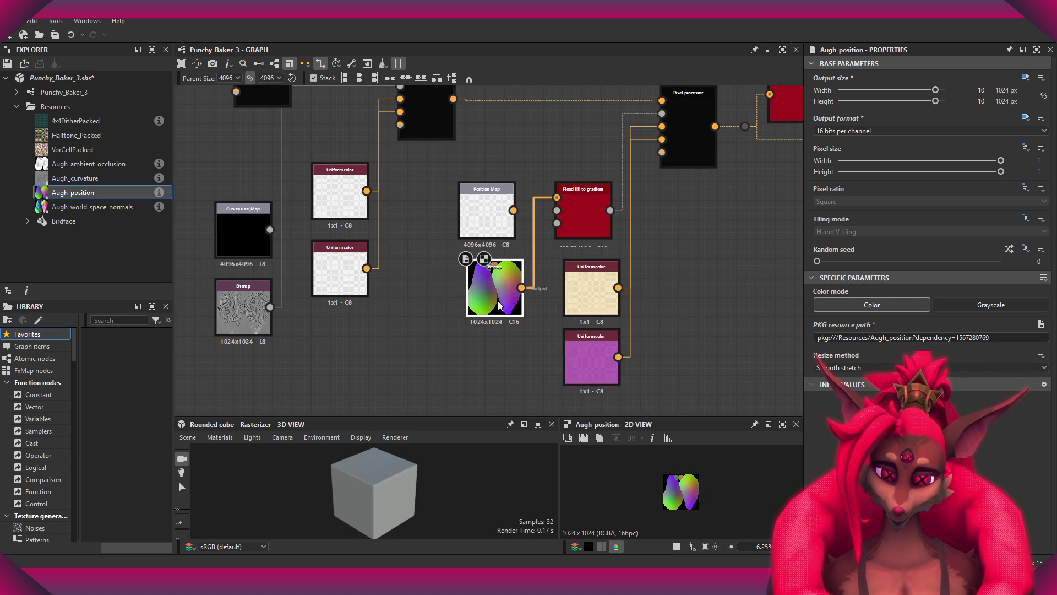
# - Load the Birdface mesh into the 3D View preview
pyautogui.scroll(-3, 346, 223)
pyautogui.moveTo(346, 222); pyautogui.dragTo(461, 227, button='middle')
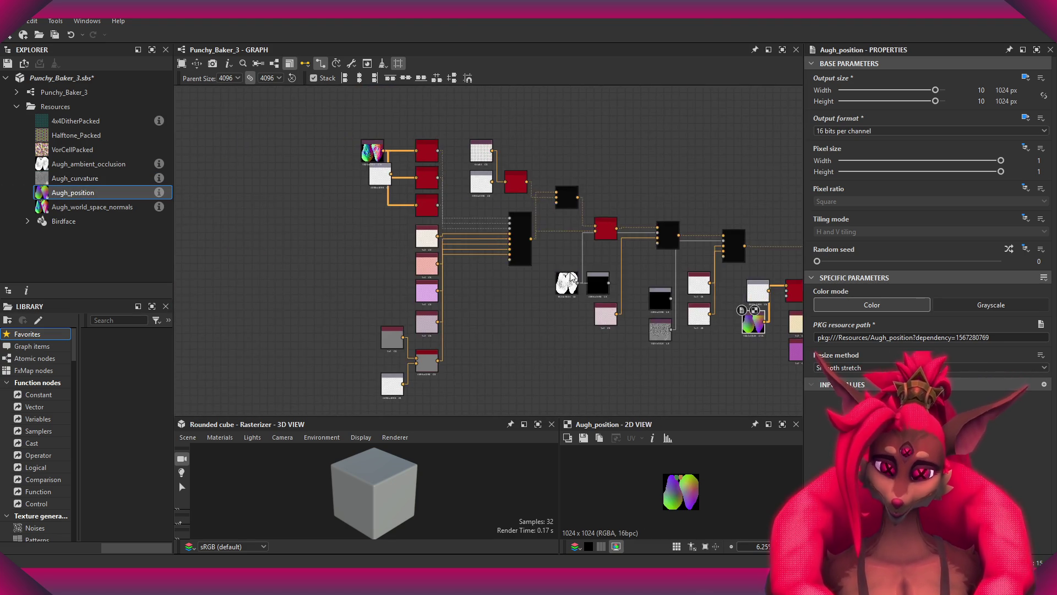
pyautogui.scroll(3, 460, 227)
pyautogui.scroll(-3, 316, 192)
pyautogui.doubleClick(63, 220)
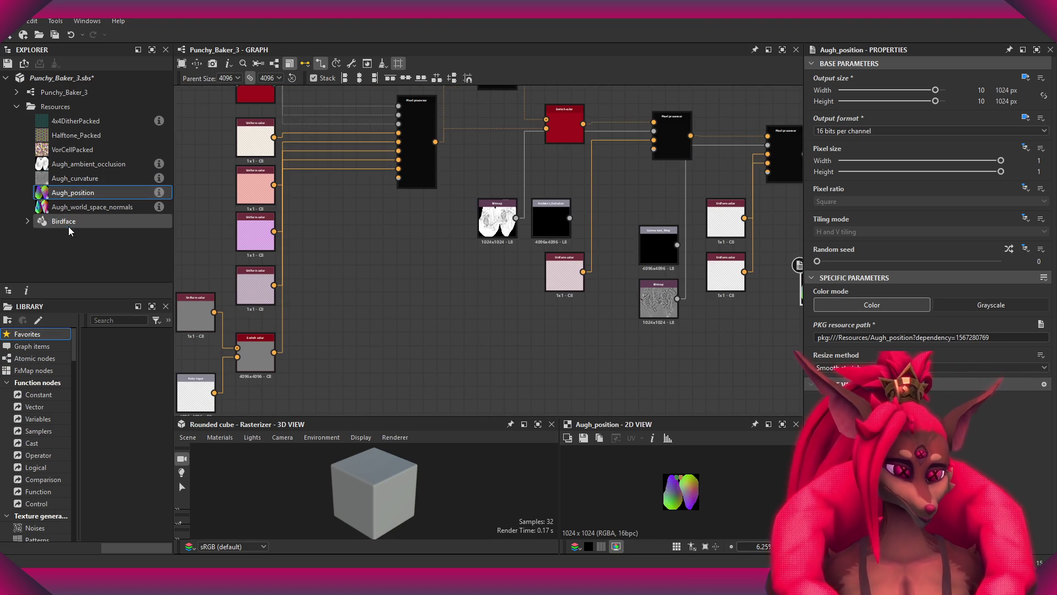
pyautogui.scroll(-3, 583, 226)
pyautogui.scroll(4, 597, 253)
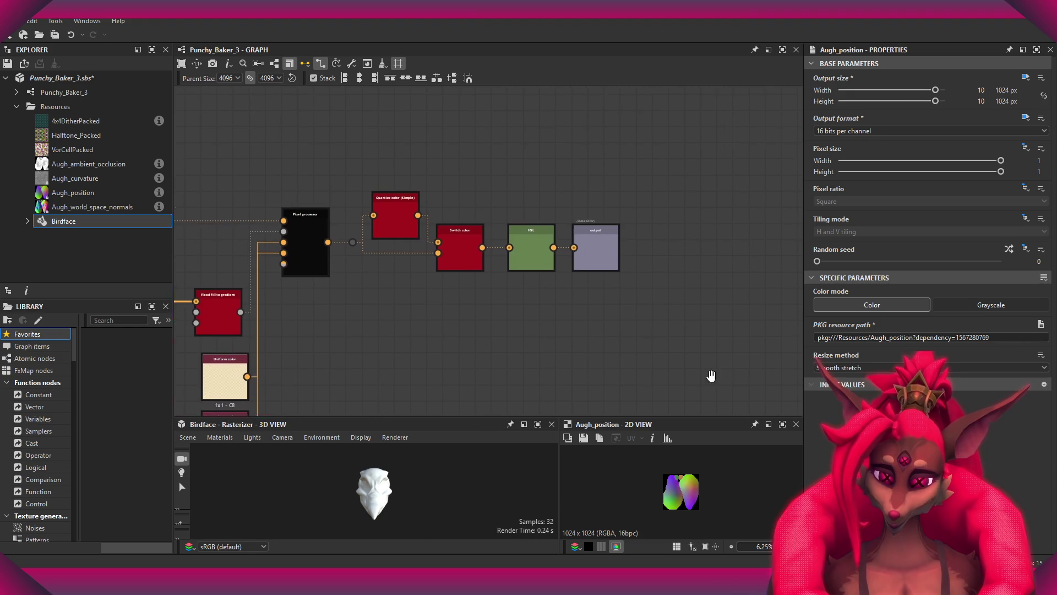
# - Disable Base Color, Metallic, Opacity, Specular Level and Specular Edge Color, raising Roughness to 255
pyautogui.moveTo(597, 262); pyautogui.dragTo(619, 262, button='middle')
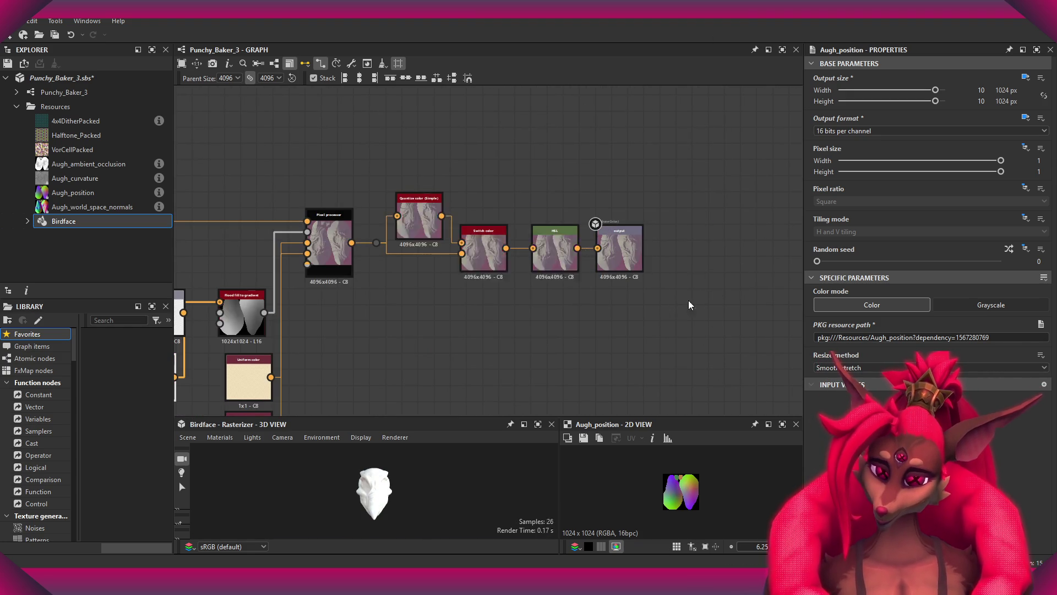
pyautogui.scroll(2, 656, 267)
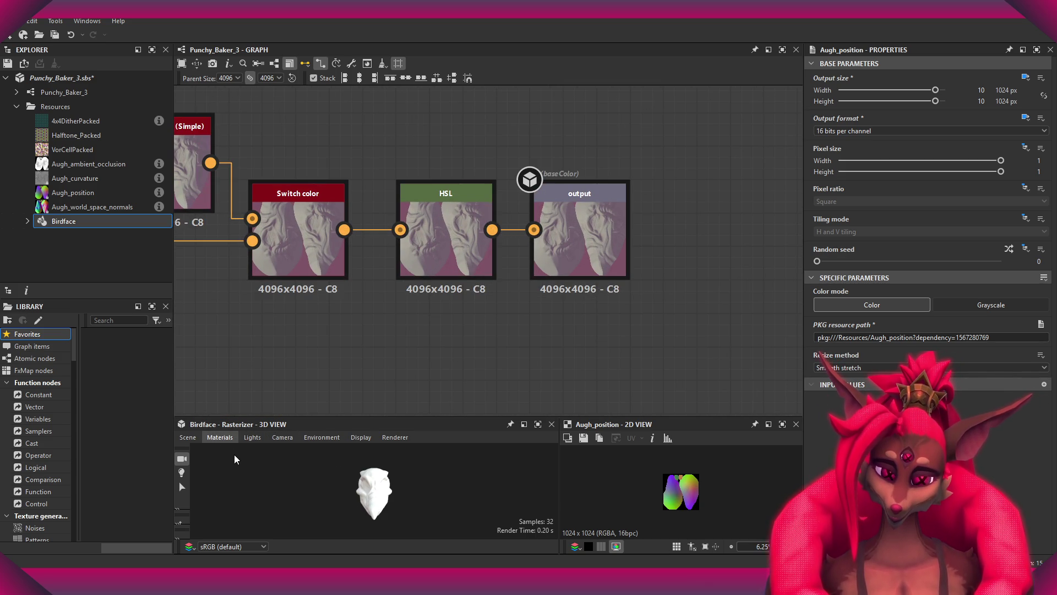
pyautogui.click(372, 485)
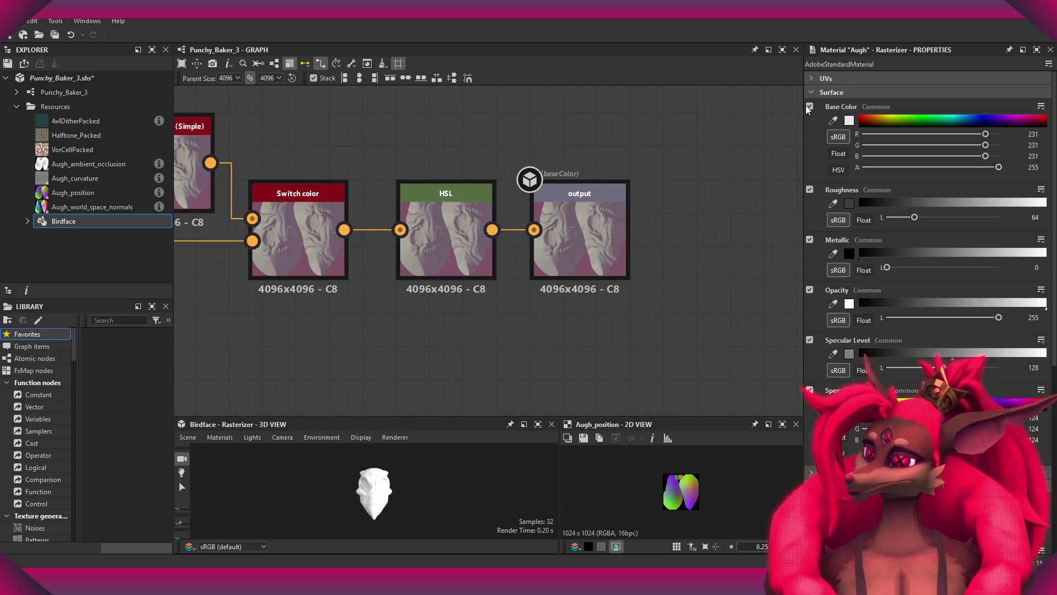
pyautogui.click(810, 106)
pyautogui.moveTo(914, 149); pyautogui.dragTo(1008, 150)
pyautogui.click(810, 173)
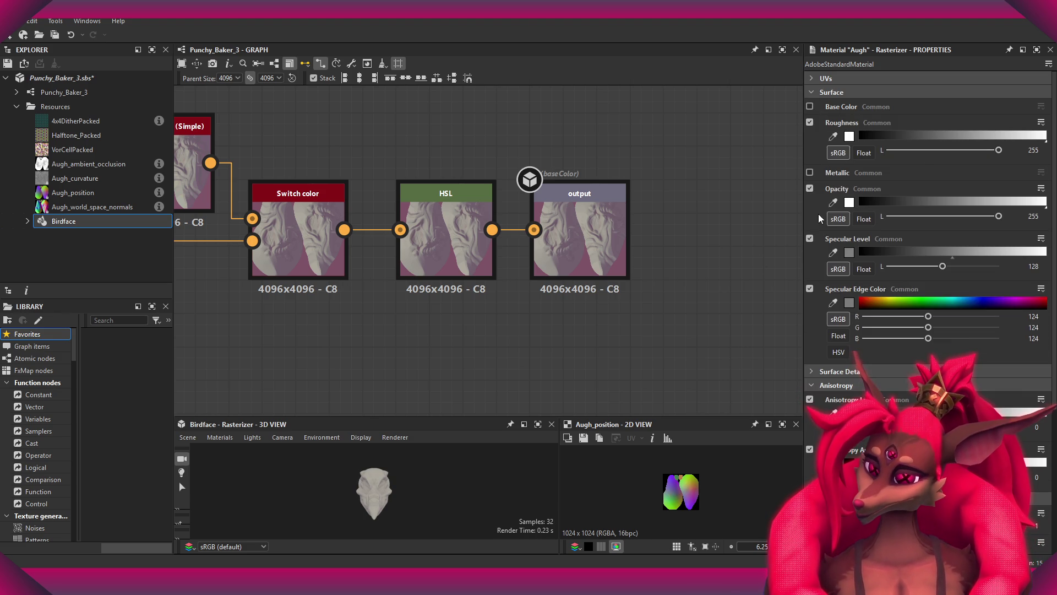
pyautogui.click(810, 188)
pyautogui.click(810, 205)
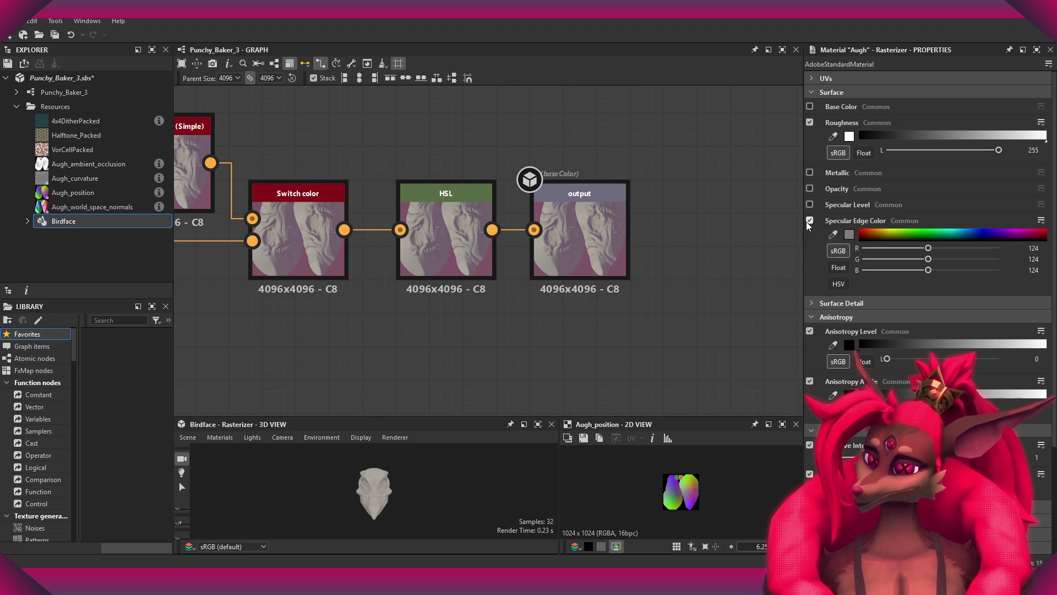
pyautogui.click(809, 220)
pyautogui.scroll(-2, 826, 386)
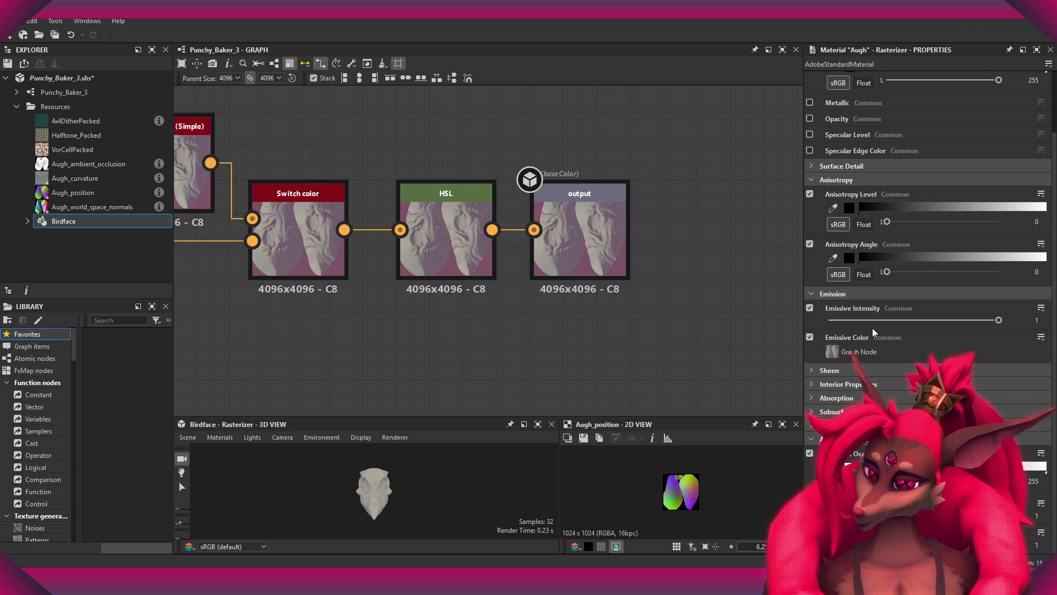
pyautogui.moveTo(997, 319)
pyautogui.mouseDown()
pyautogui.moveTo(930, 327)
pyautogui.moveTo(999, 320)
pyautogui.mouseUp()
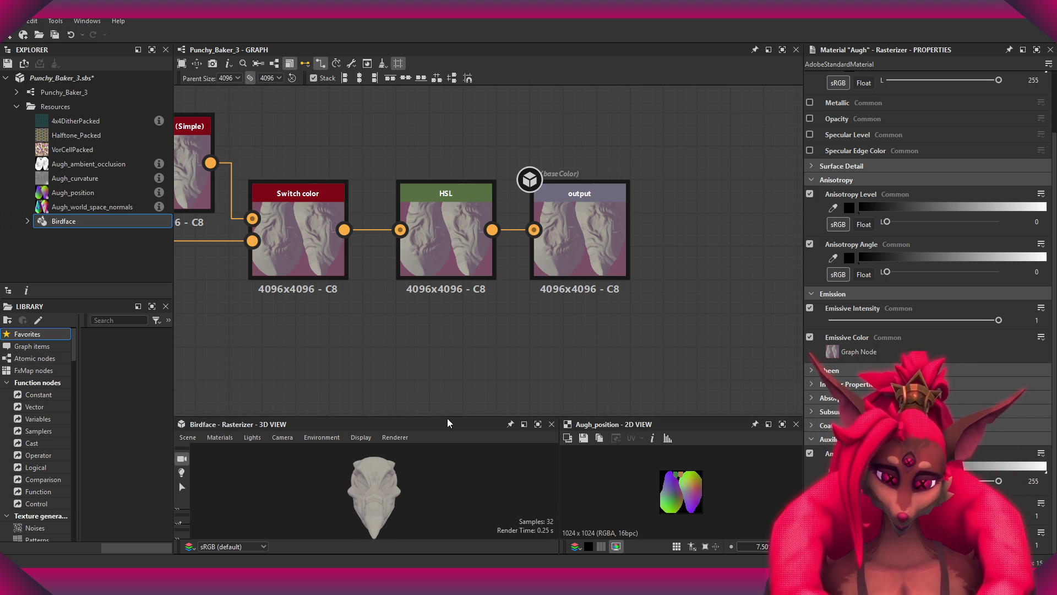
# - Enlarge the 3D View panel, turn the skull, and frame all graph nodes
pyautogui.moveTo(447, 423); pyautogui.dragTo(448, 307)
pyautogui.moveTo(432, 439)
pyautogui.mouseDown()
pyautogui.moveTo(327, 450)
pyautogui.moveTo(389, 439)
pyautogui.moveTo(484, 465)
pyautogui.moveTo(304, 459)
pyautogui.moveTo(372, 479)
pyautogui.moveTo(402, 448)
pyautogui.mouseUp()
pyautogui.press('f')
pyautogui.scroll(8, 692, 192)
pyautogui.scroll(-4, 588, 207)
pyautogui.scroll(2, 566, 205)
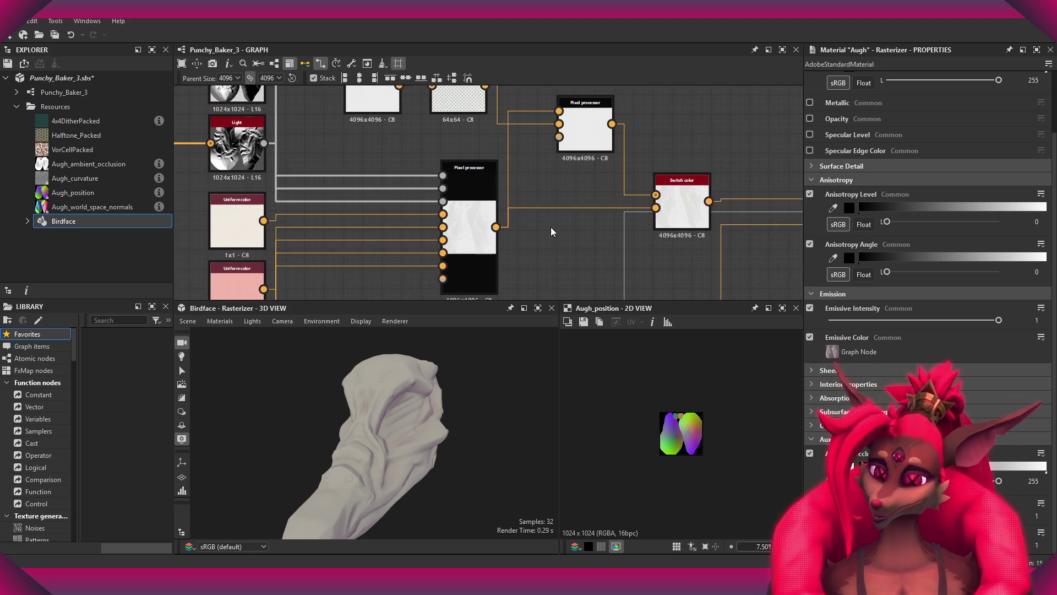
# - Enable the Shadow Texture settings under the Punchy_Baker_3 graph's Preview input parameters
pyautogui.scroll(-2, 552, 232)
pyautogui.click(672, 231)
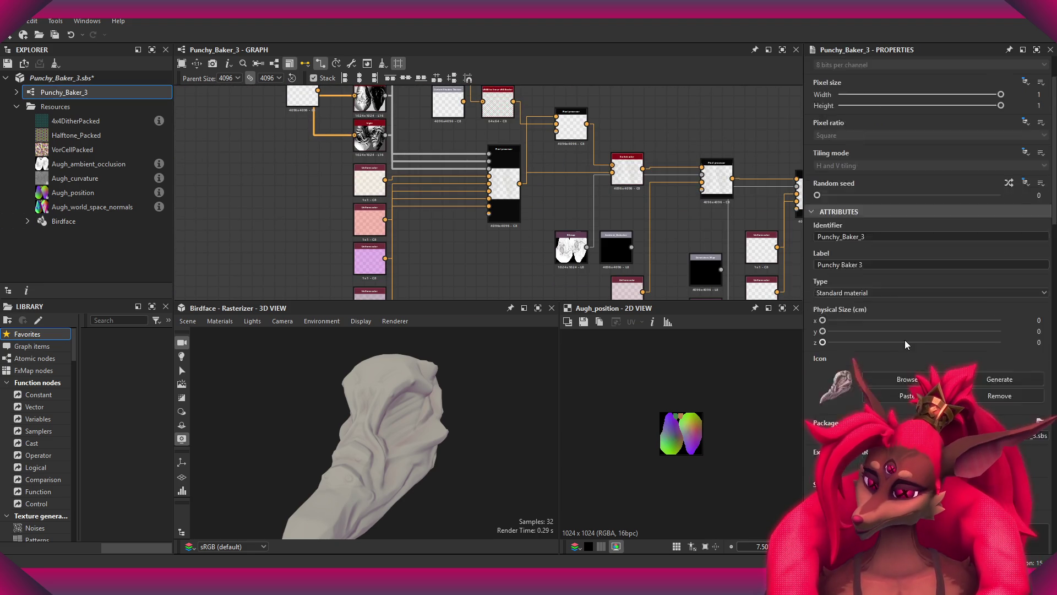
pyautogui.scroll(-2, 908, 344)
pyautogui.scroll(4, 881, 331)
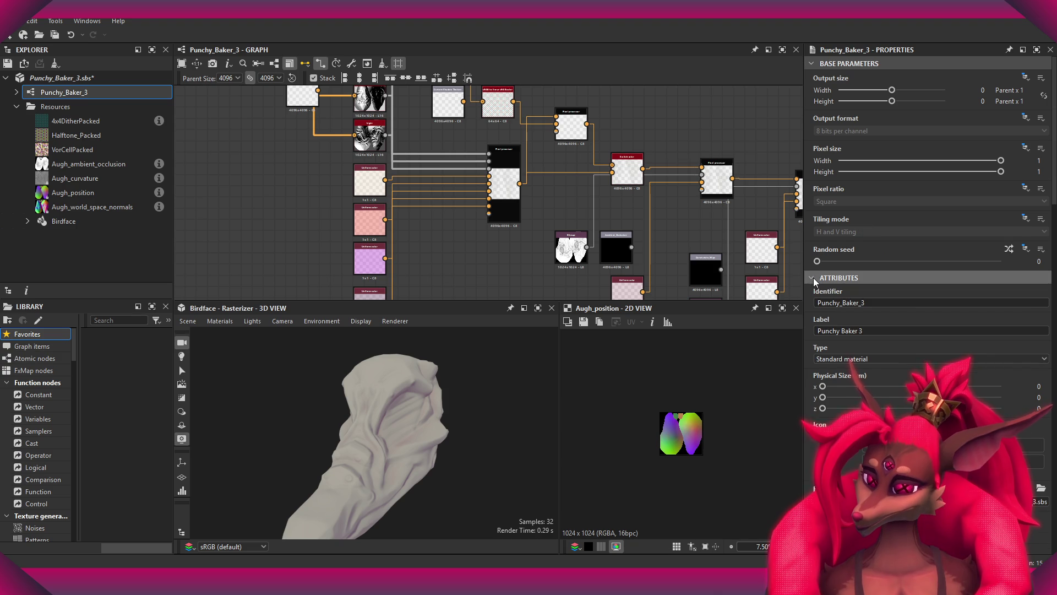
pyautogui.click(814, 278)
pyautogui.click(925, 209)
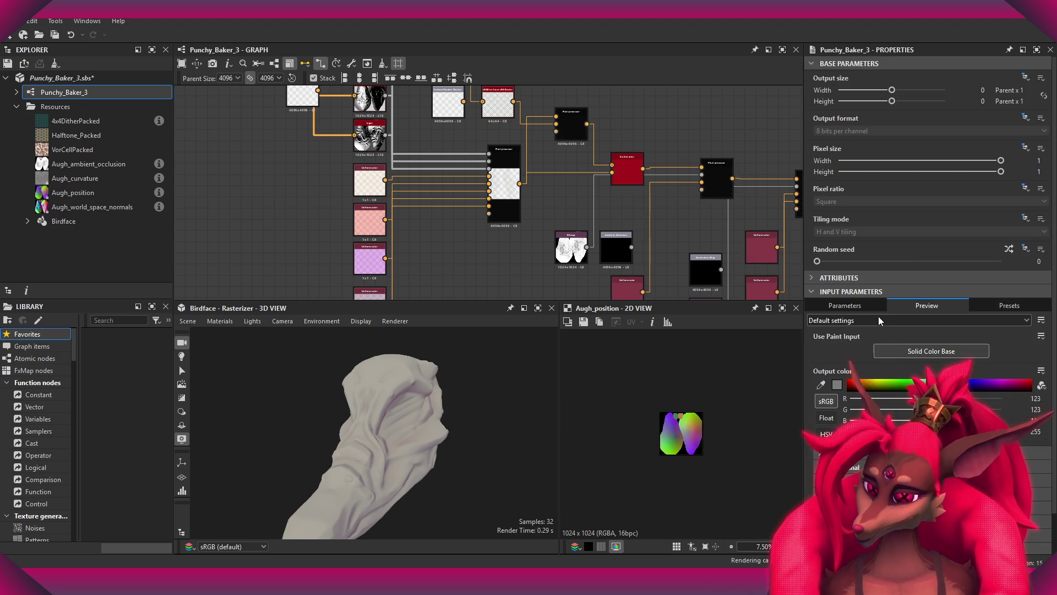
pyautogui.scroll(-2, 887, 335)
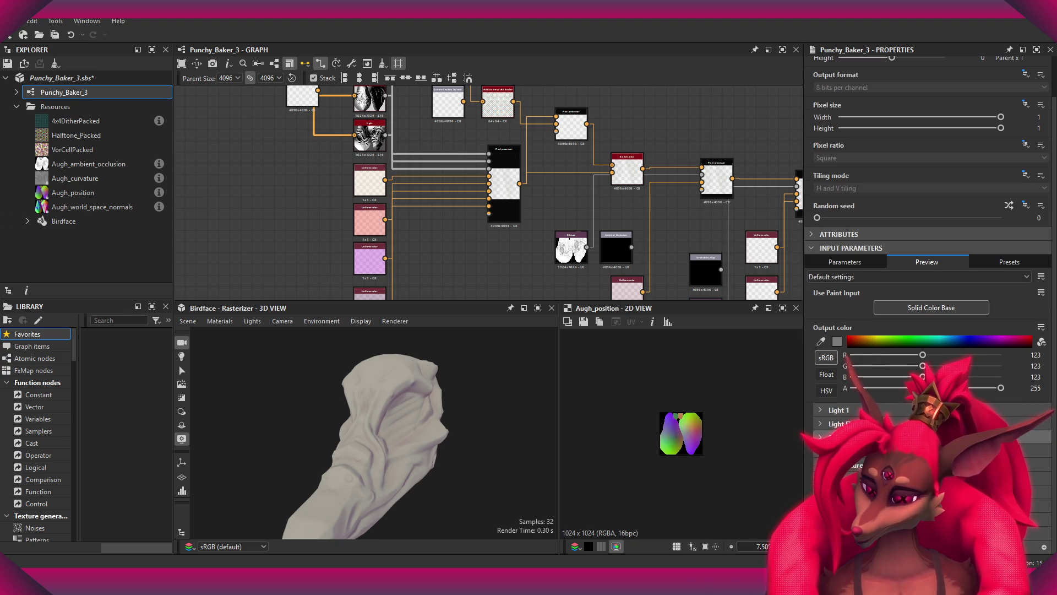
pyautogui.scroll(-2, 930, 266)
pyautogui.click(1041, 417)
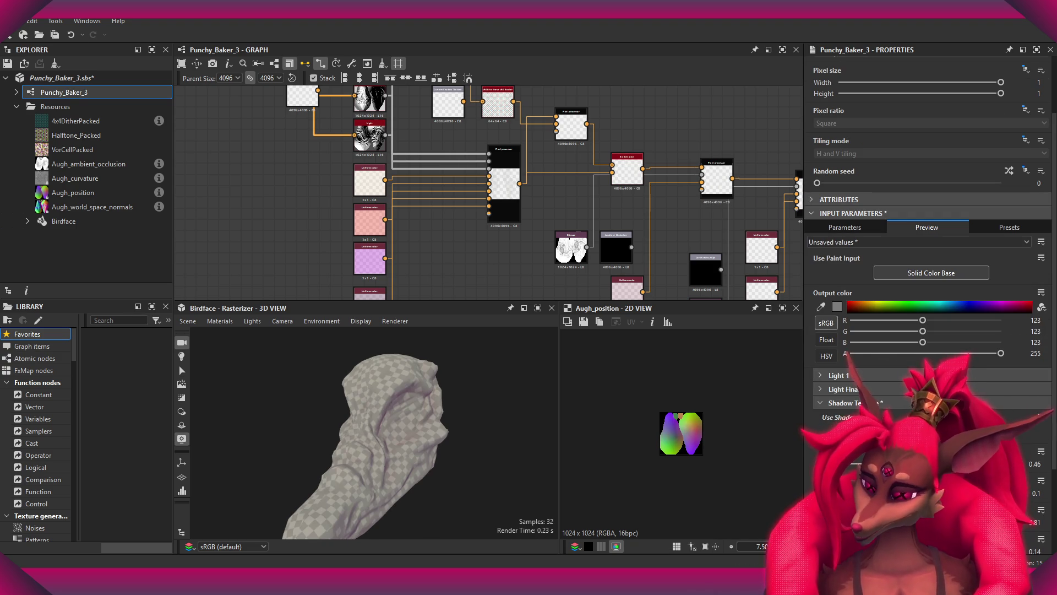
pyautogui.moveTo(372, 433)
pyautogui.mouseDown()
pyautogui.moveTo(456, 441)
pyautogui.moveTo(378, 432)
pyautogui.moveTo(474, 470)
pyautogui.moveTo(435, 488)
pyautogui.moveTo(553, 488)
pyautogui.moveTo(365, 489)
pyautogui.moveTo(366, 415)
pyautogui.moveTo(478, 444)
pyautogui.moveTo(496, 438)
pyautogui.mouseUp()
pyautogui.scroll(5, 593, 185)
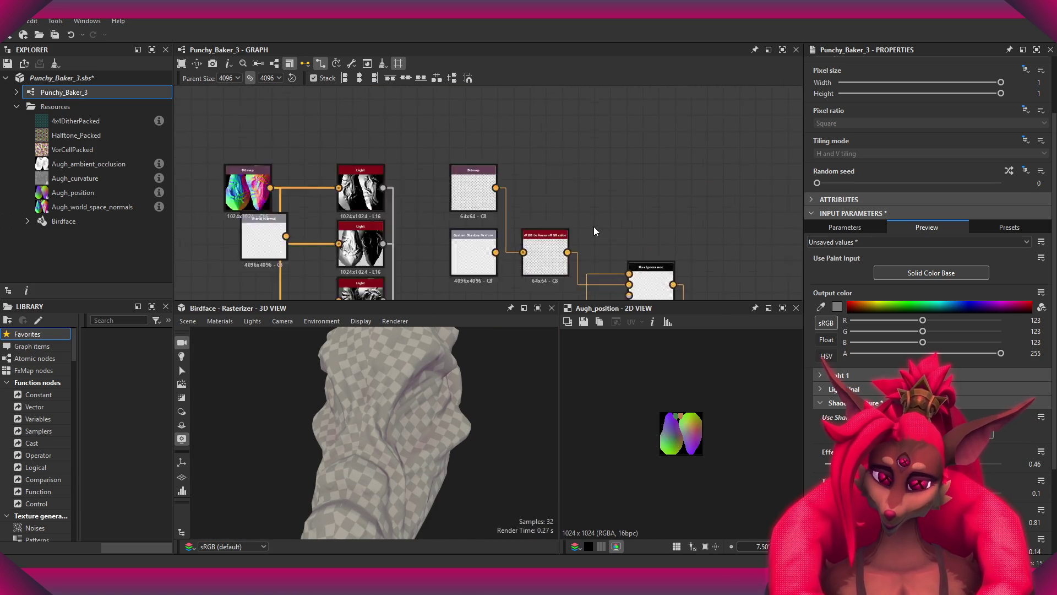
pyautogui.scroll(-3, 536, 216)
pyautogui.moveTo(479, 353)
pyautogui.mouseDown()
pyautogui.moveTo(397, 402)
pyautogui.moveTo(418, 395)
pyautogui.moveTo(432, 456)
pyautogui.moveTo(456, 455)
pyautogui.moveTo(384, 461)
pyautogui.mouseUp()
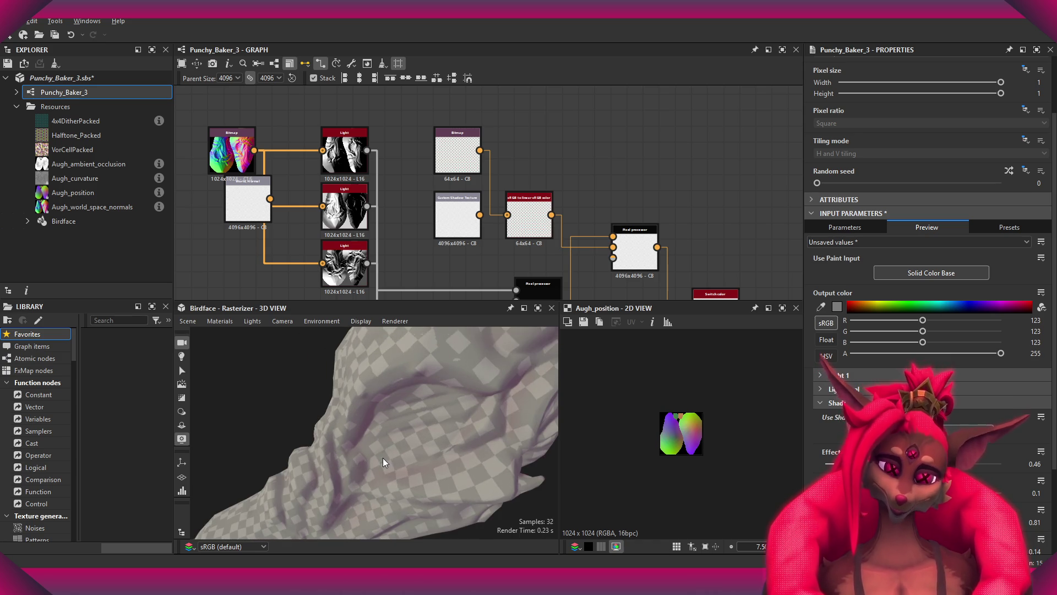
# - Inspect the Custom Shadow Texture and sRGB-to-linear nodes, then select the downstream Pixel processor
pyautogui.click(529, 217)
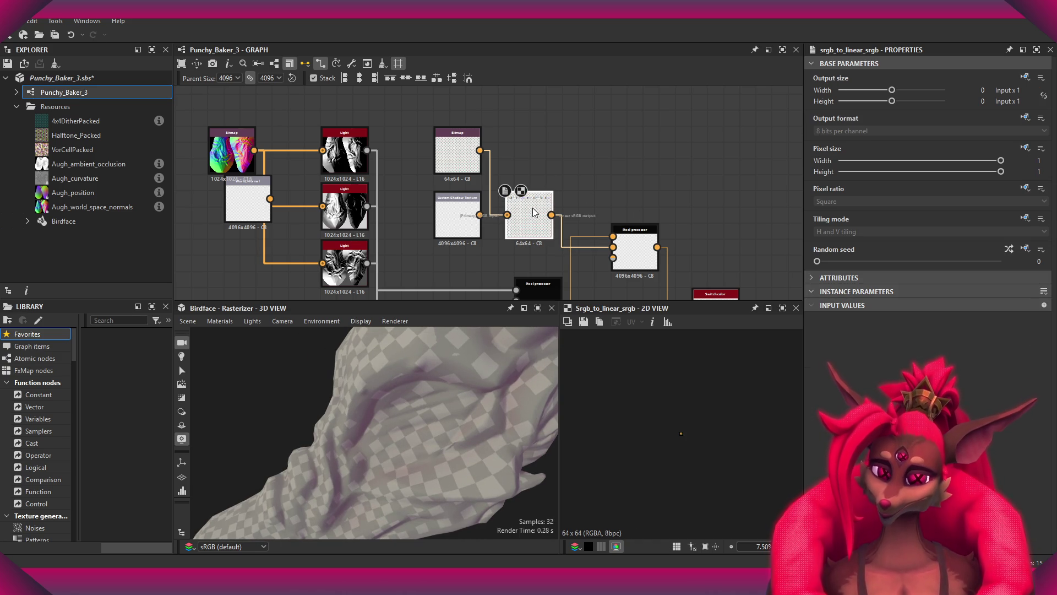
pyautogui.scroll(3, 524, 220)
pyautogui.click(365, 229)
pyautogui.click(529, 220)
pyautogui.scroll(-2, 681, 234)
pyautogui.moveTo(681, 234); pyautogui.dragTo(588, 167, button='middle')
pyautogui.click(634, 220)
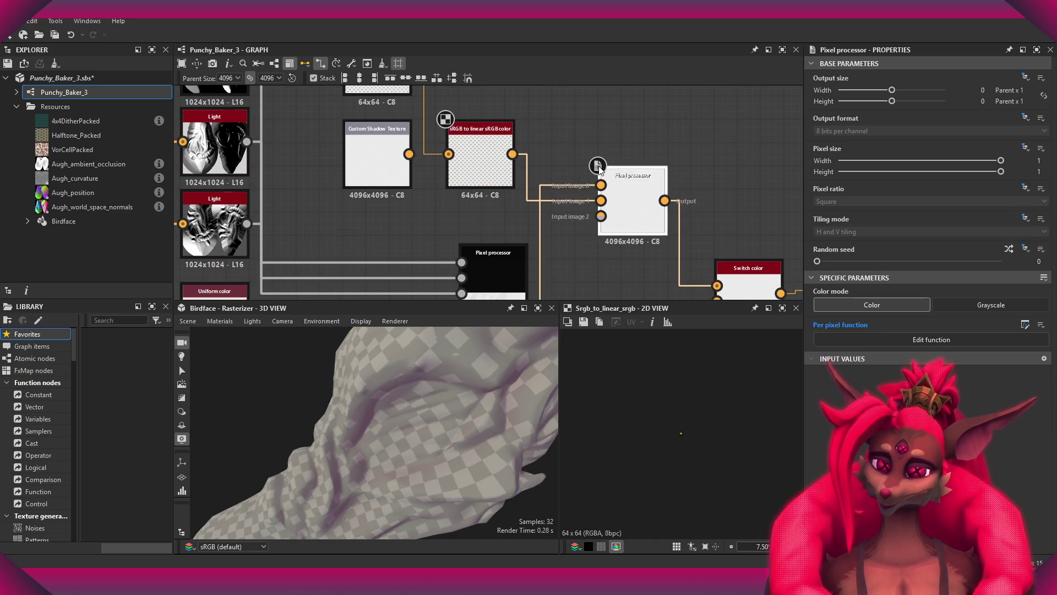
# - In the Pixel processor function, add a Multiplication node fed by $pos
pyautogui.click(917, 339)
pyautogui.scroll(5, 528, 261)
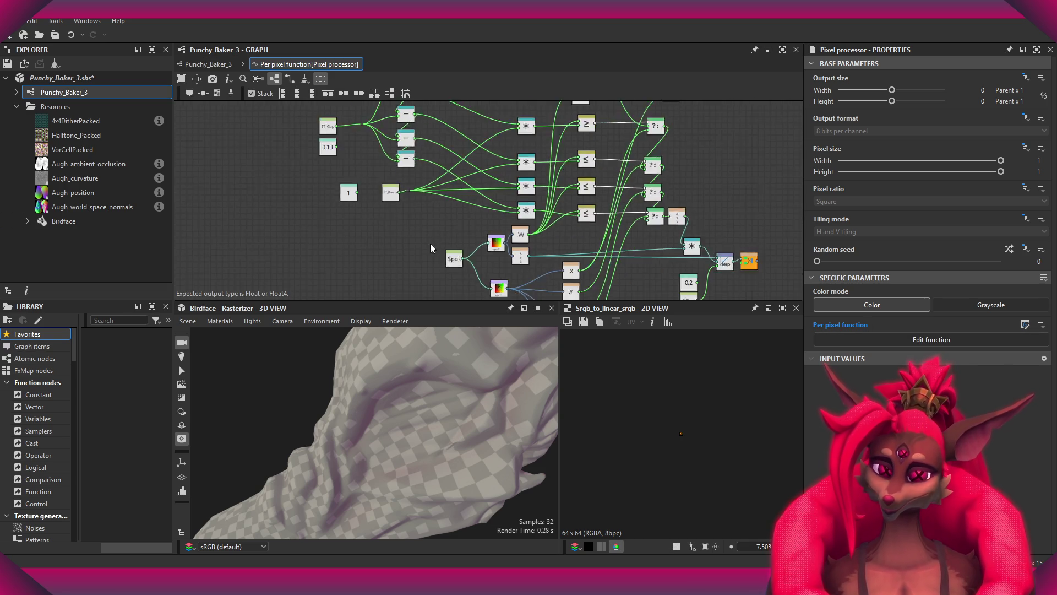
pyautogui.scroll(-2, 528, 261)
pyautogui.moveTo(481, 242); pyautogui.dragTo(503, 232, button='middle')
pyautogui.moveTo(503, 231)
pyautogui.mouseDown()
pyautogui.moveTo(441, 224)
pyautogui.moveTo(472, 274)
pyautogui.moveTo(487, 269)
pyautogui.mouseUp()
pyautogui.scroll(3, 453, 219)
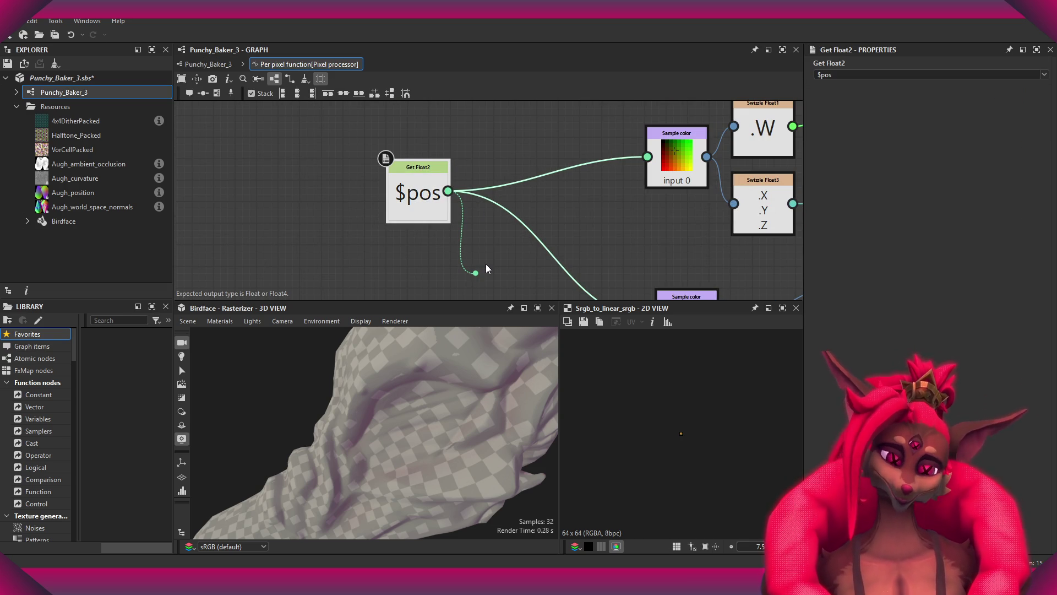
pyautogui.click(513, 252)
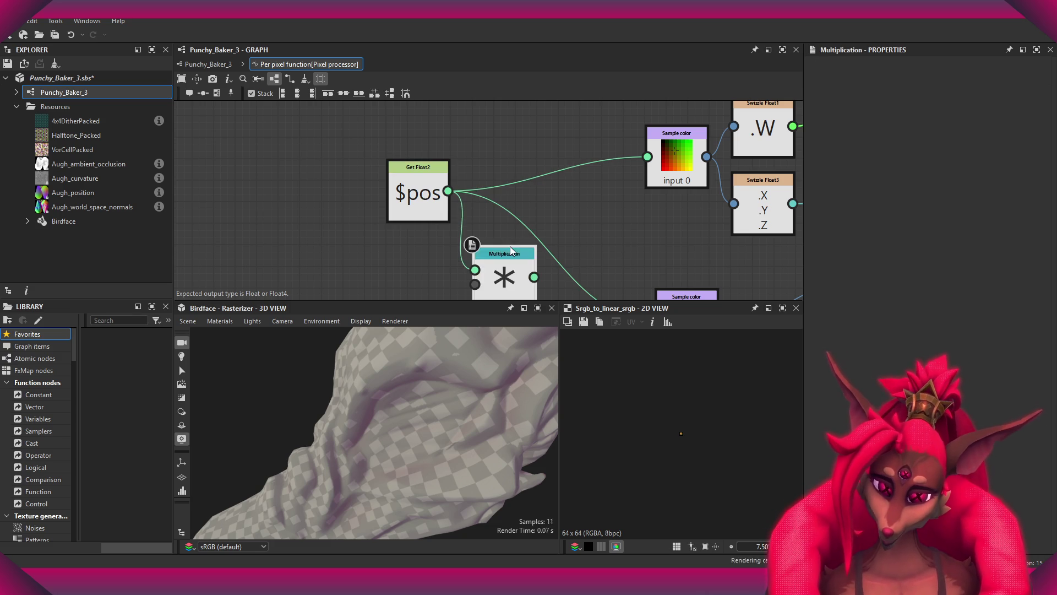
pyautogui.scroll(-1, 515, 270)
pyautogui.moveTo(477, 205)
pyautogui.keyDown('shift'); pyautogui.mouseDown()
pyautogui.moveTo(553, 248)
pyautogui.moveTo(495, 230)
pyautogui.mouseUp(); pyautogui.keyUp('shift')
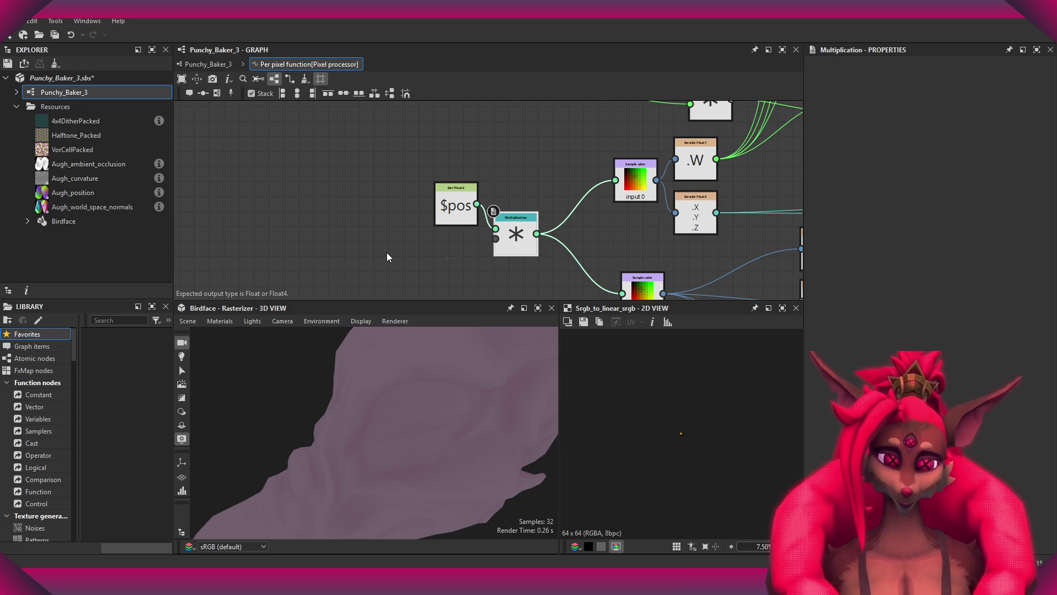
# - Multiply $pos by a Float constant of 20 through a Swizzle Float2 node
pyautogui.press('2')
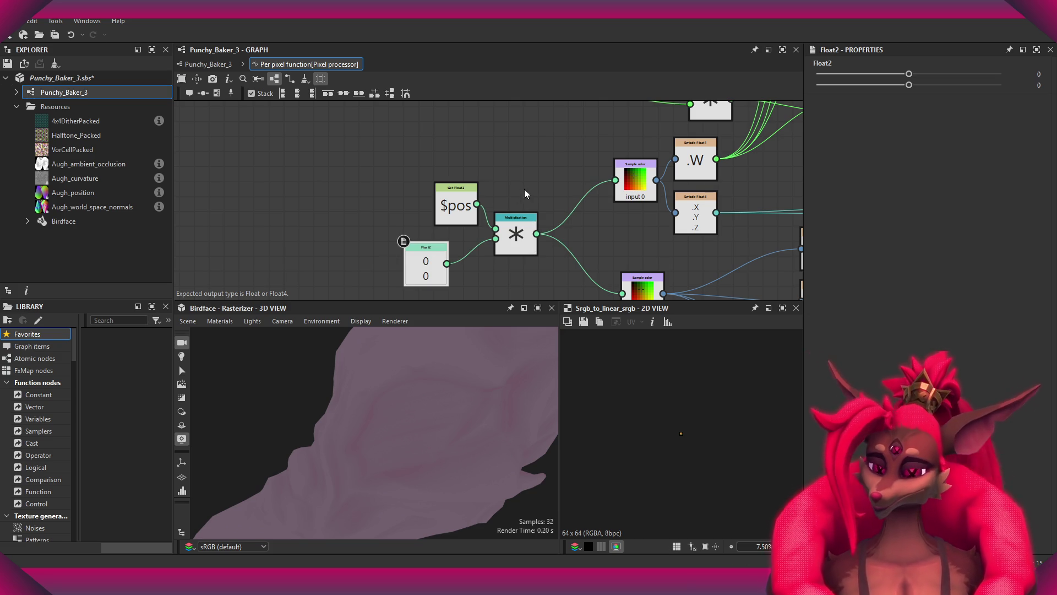
pyautogui.press('Delete')
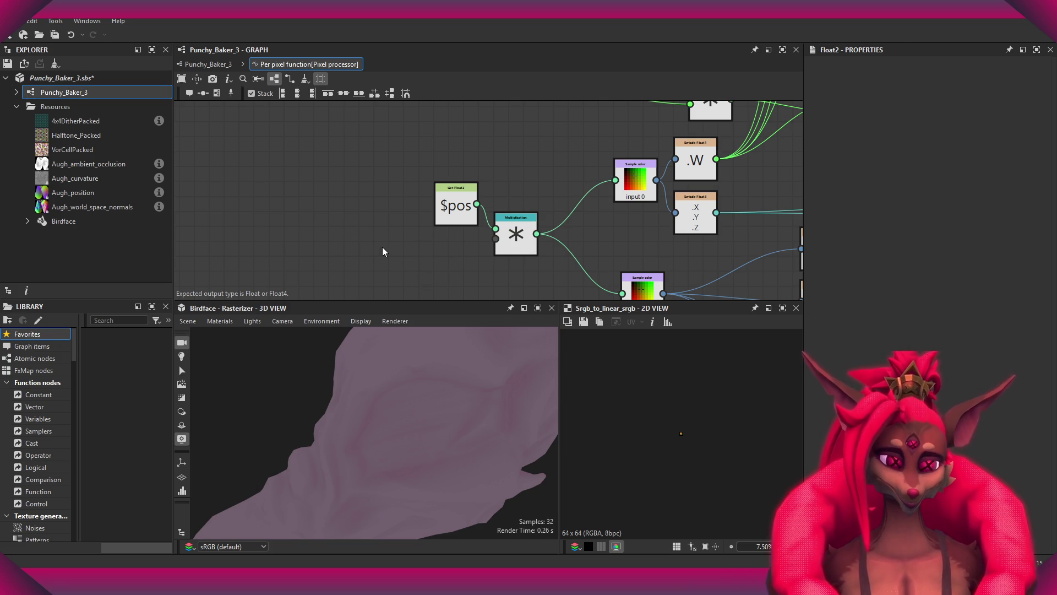
pyautogui.press('1')
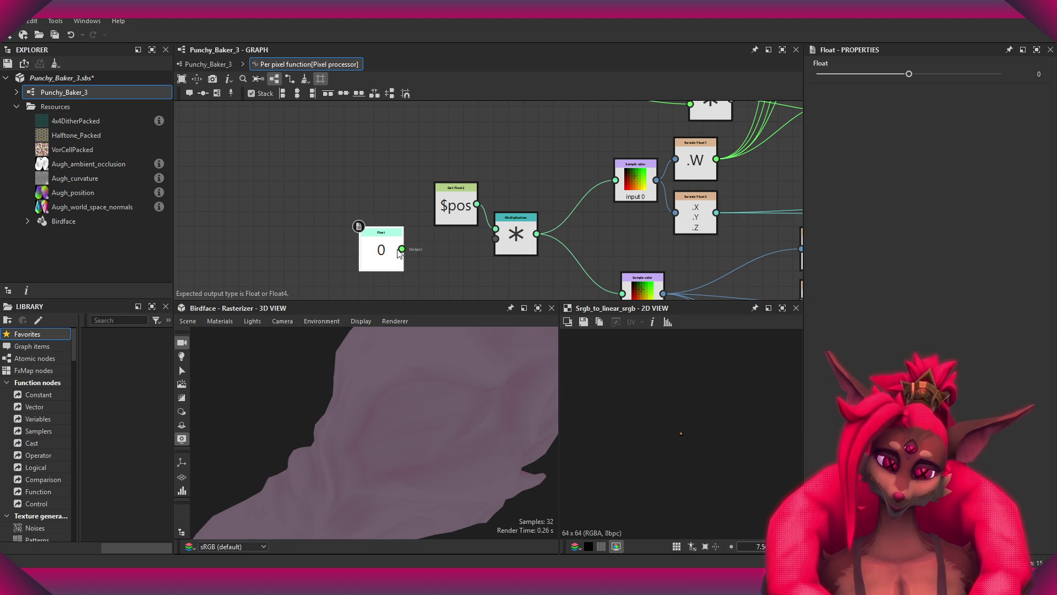
pyautogui.moveTo(425, 260); pyautogui.dragTo(422, 264)
pyautogui.hotkey('alt', '2')
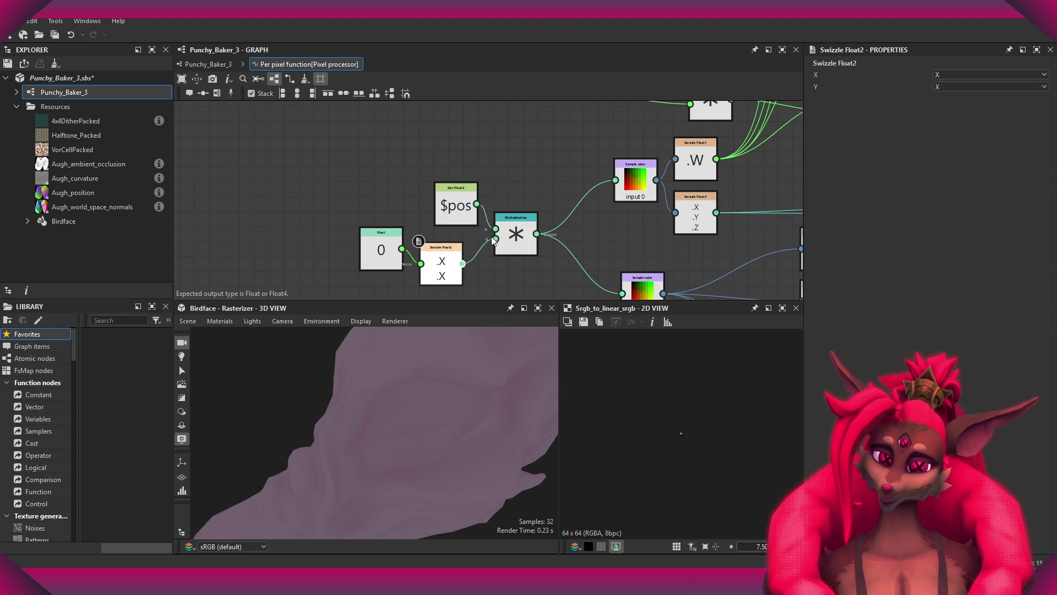
pyautogui.moveTo(432, 271); pyautogui.dragTo(447, 255)
pyautogui.click(377, 253)
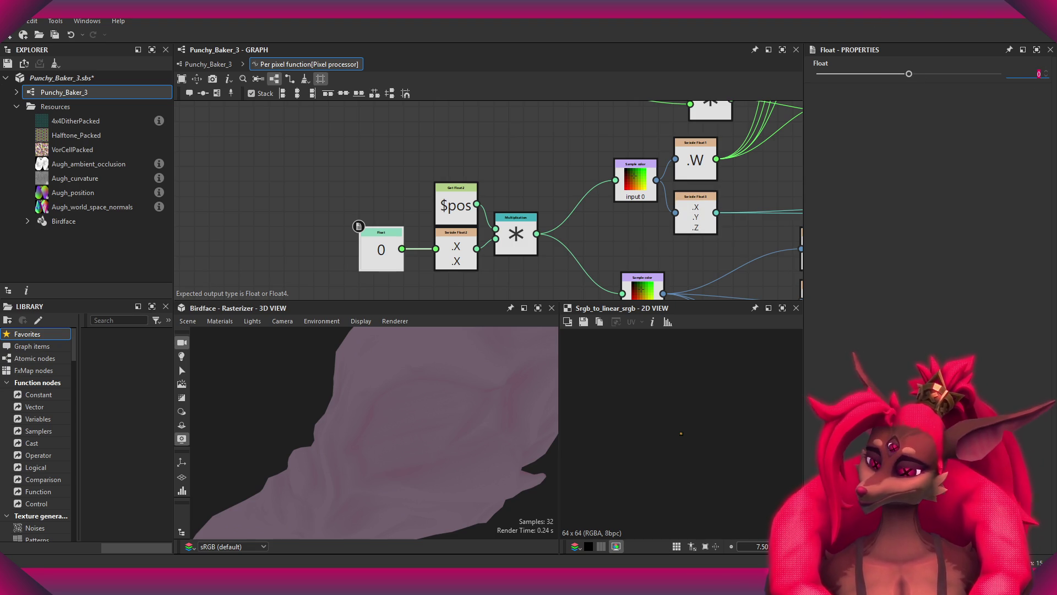
pyautogui.write('20')
pyautogui.press('Return')
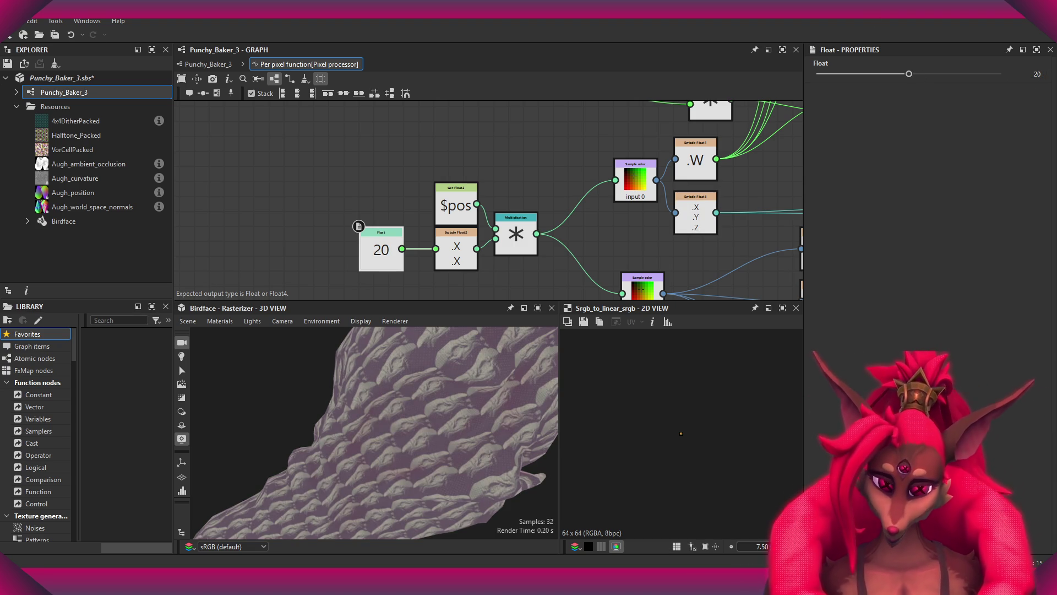
pyautogui.scroll(-3, 537, 273)
pyautogui.scroll(5, 446, 249)
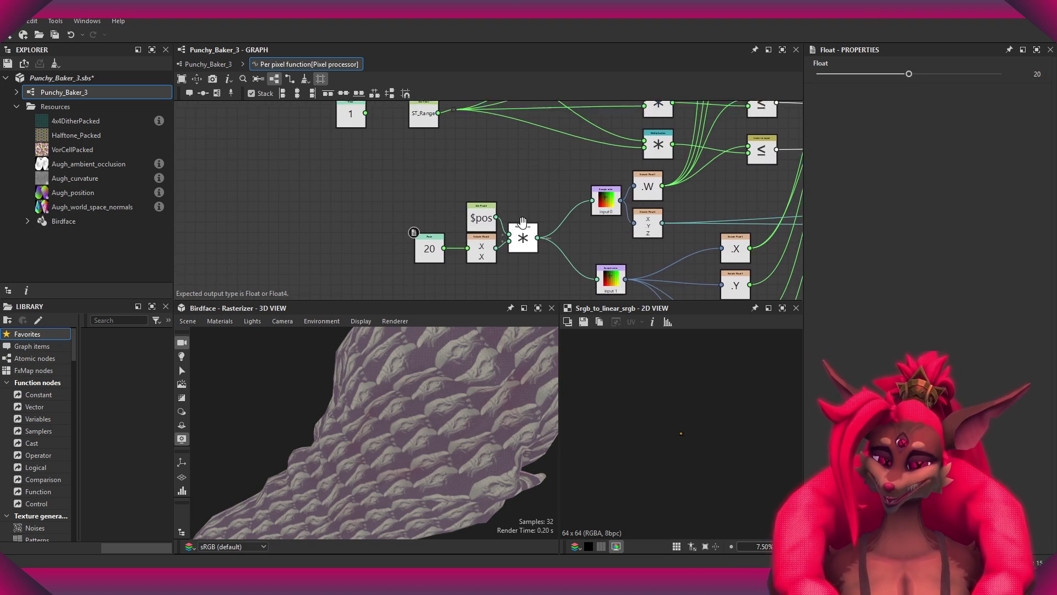
pyautogui.scroll(-1, 515, 220)
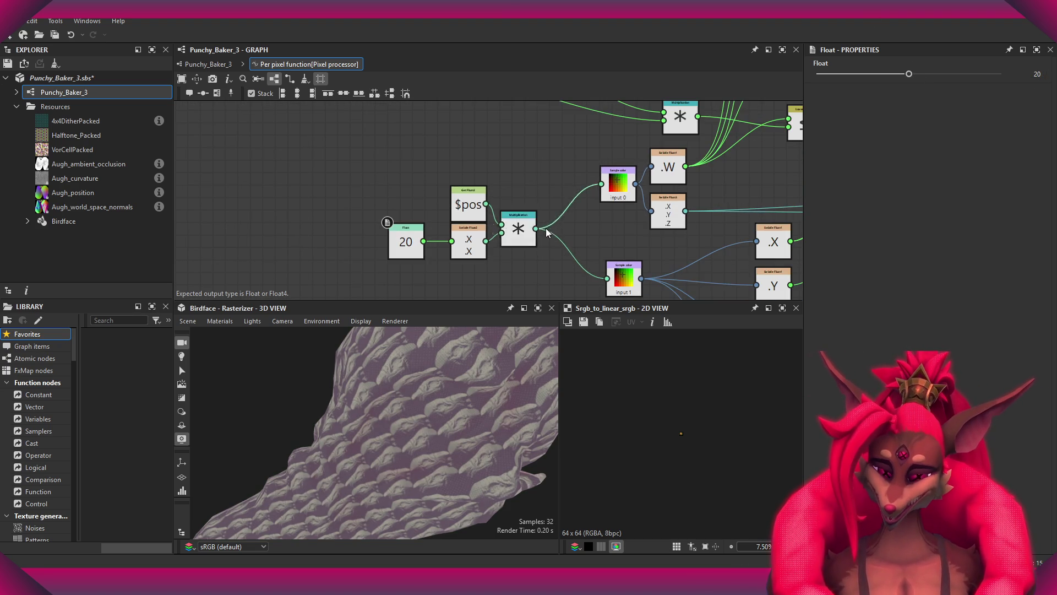
# - Wire the multiplied position into the bottom Sample color node's input 1
pyautogui.moveTo(516, 236); pyautogui.dragTo(516, 262)
pyautogui.click(507, 256)
pyautogui.scroll(-2, 507, 256)
pyautogui.moveTo(507, 256); pyautogui.dragTo(359, 230, button='middle')
pyautogui.scroll(3, 435, 223)
pyautogui.scroll(-2, 435, 222)
pyautogui.moveTo(435, 222)
pyautogui.mouseDown(button='middle')
pyautogui.moveTo(558, 350)
pyautogui.moveTo(532, 241)
pyautogui.mouseUp(button='middle')
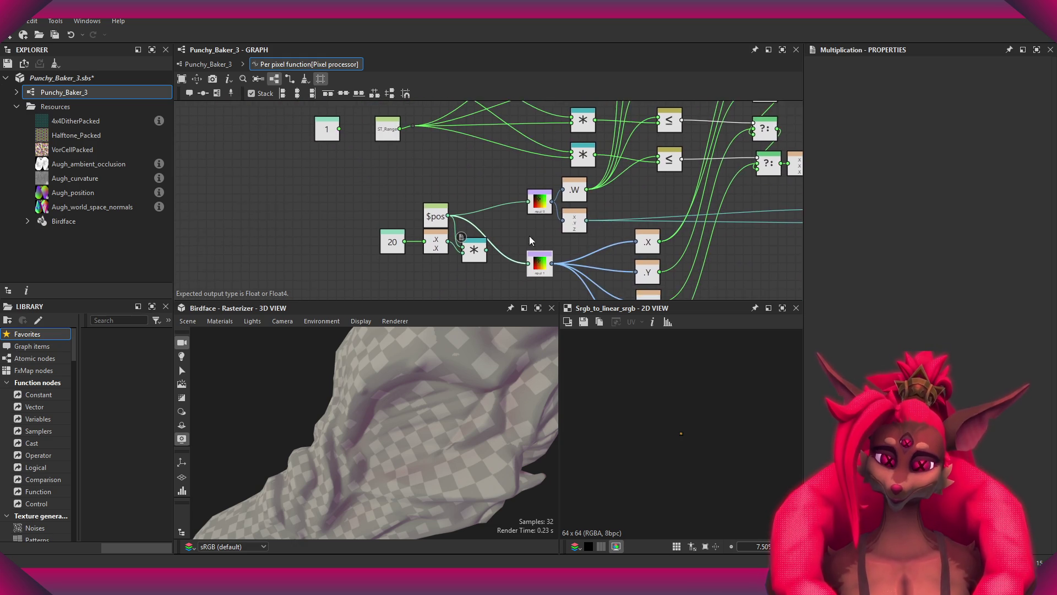
pyautogui.scroll(2, 532, 241)
pyautogui.moveTo(465, 257); pyautogui.dragTo(537, 174)
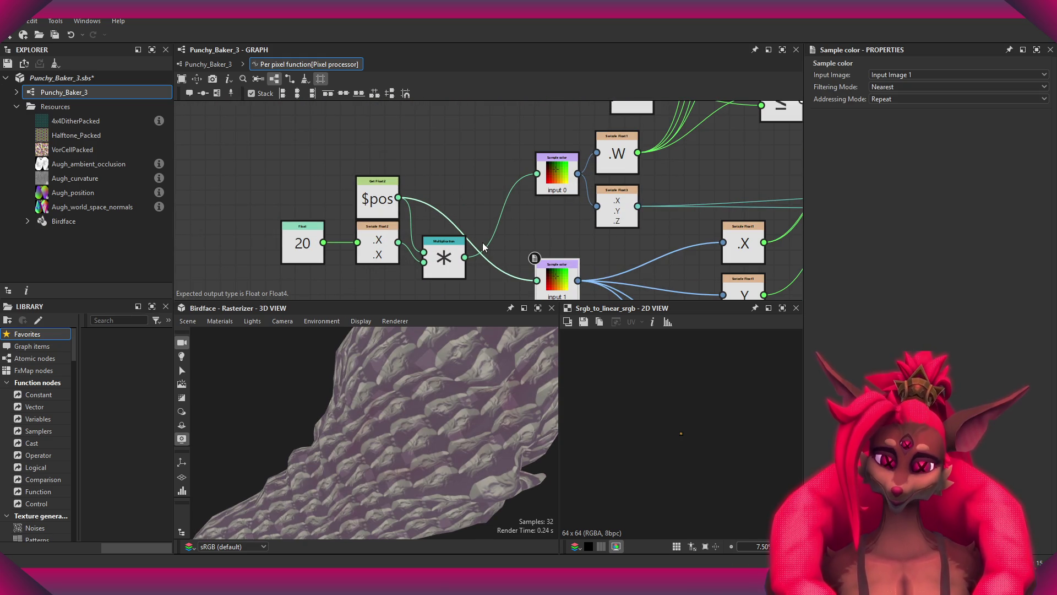
pyautogui.hotkey('ctrl', 'z')
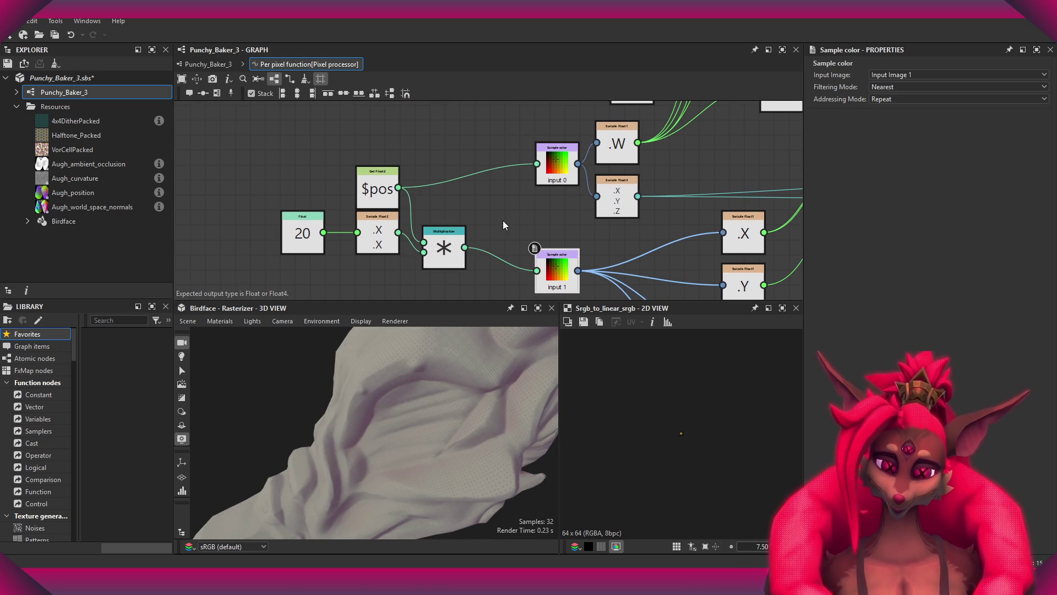
pyautogui.scroll(-2, 504, 225)
pyautogui.scroll(2, 425, 424)
pyautogui.moveTo(425, 425)
pyautogui.mouseDown()
pyautogui.moveTo(441, 432)
pyautogui.moveTo(461, 417)
pyautogui.moveTo(441, 415)
pyautogui.mouseUp()
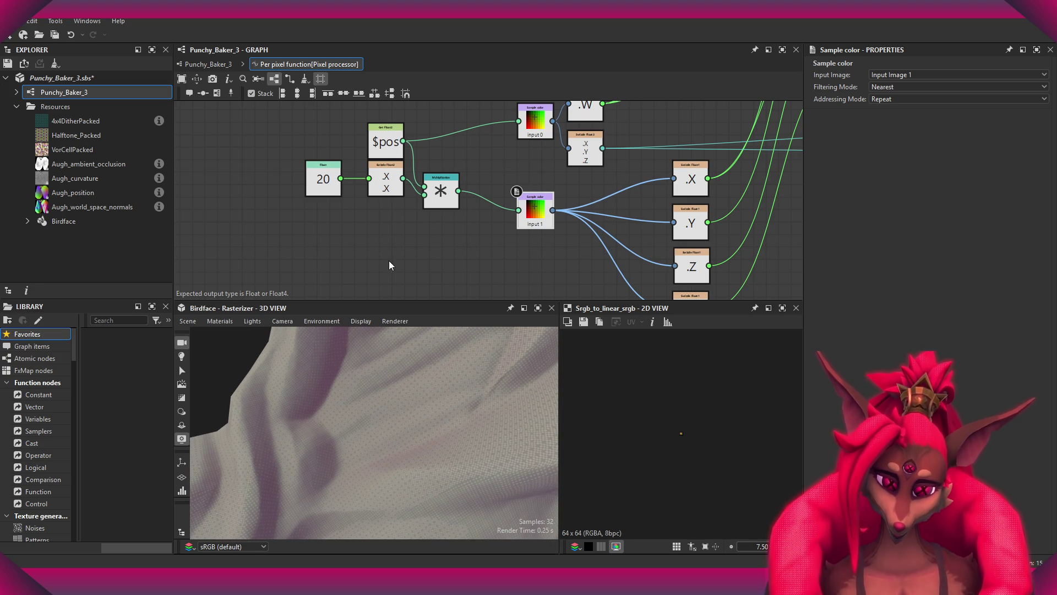
# - Change the Float multiplier to 10 and return to the Punchy_Baker_3 graph
pyautogui.click(324, 176)
pyautogui.click(1037, 74)
pyautogui.write('10')
pyautogui.press('Return')
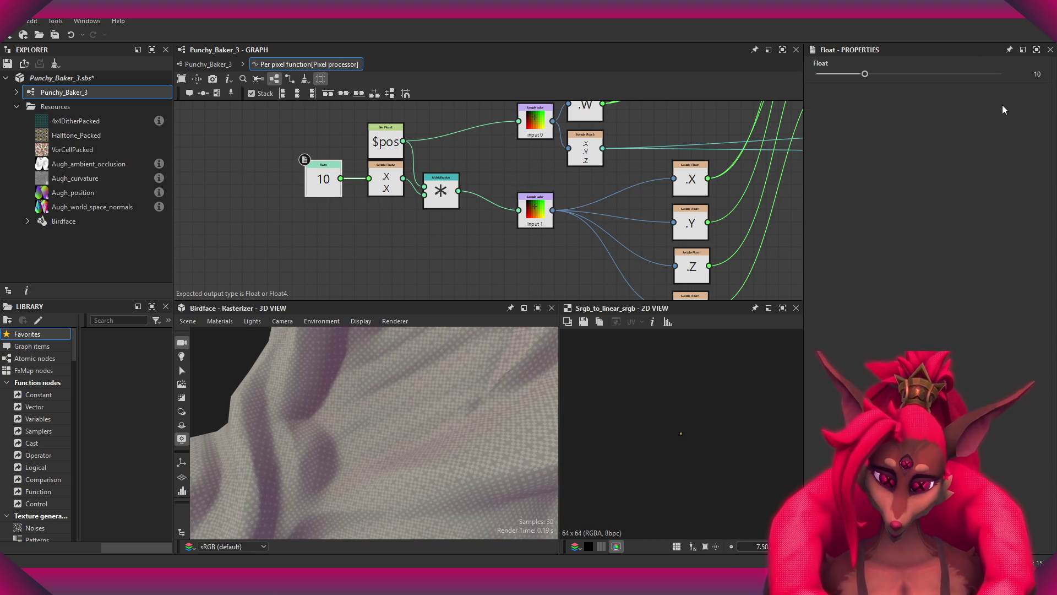
pyautogui.scroll(5, 441, 450)
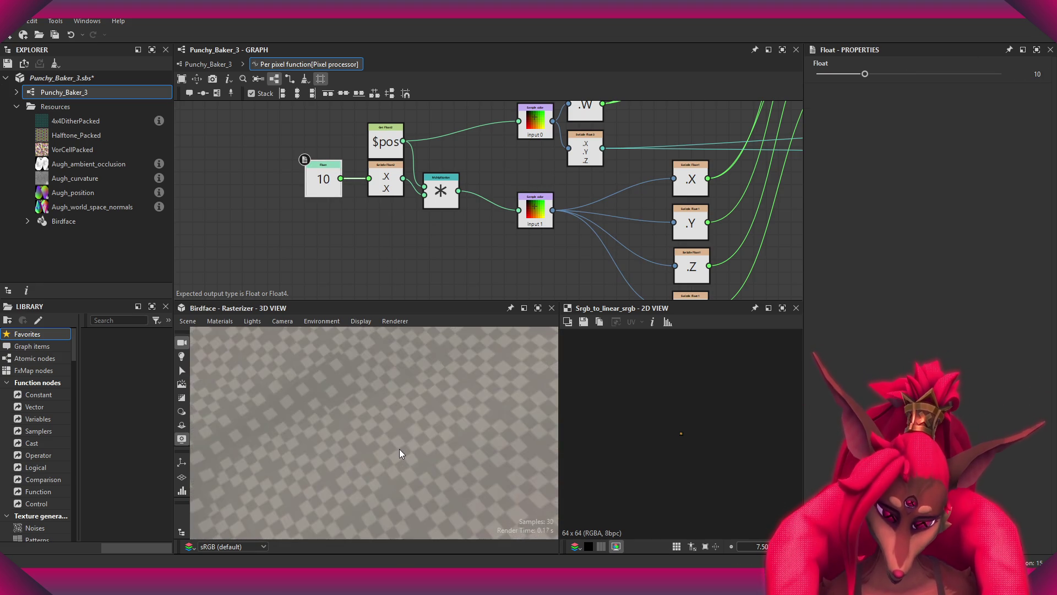
pyautogui.scroll(-5, 400, 449)
pyautogui.moveTo(399, 435)
pyautogui.mouseDown()
pyautogui.moveTo(382, 419)
pyautogui.moveTo(418, 429)
pyautogui.moveTo(360, 465)
pyautogui.moveTo(377, 371)
pyautogui.moveTo(437, 396)
pyautogui.moveTo(457, 375)
pyautogui.mouseUp()
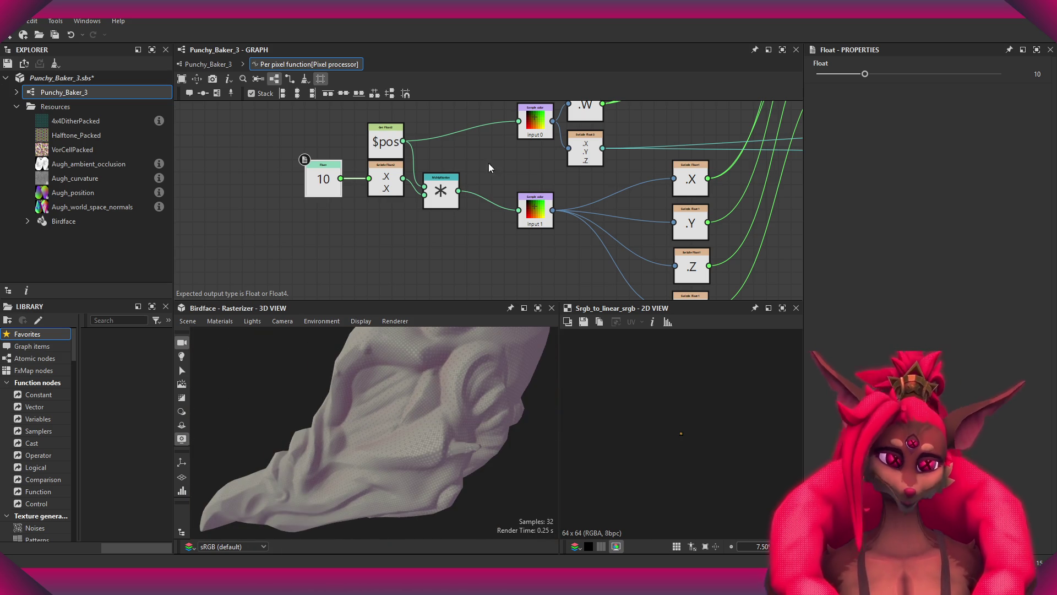
pyautogui.click(208, 64)
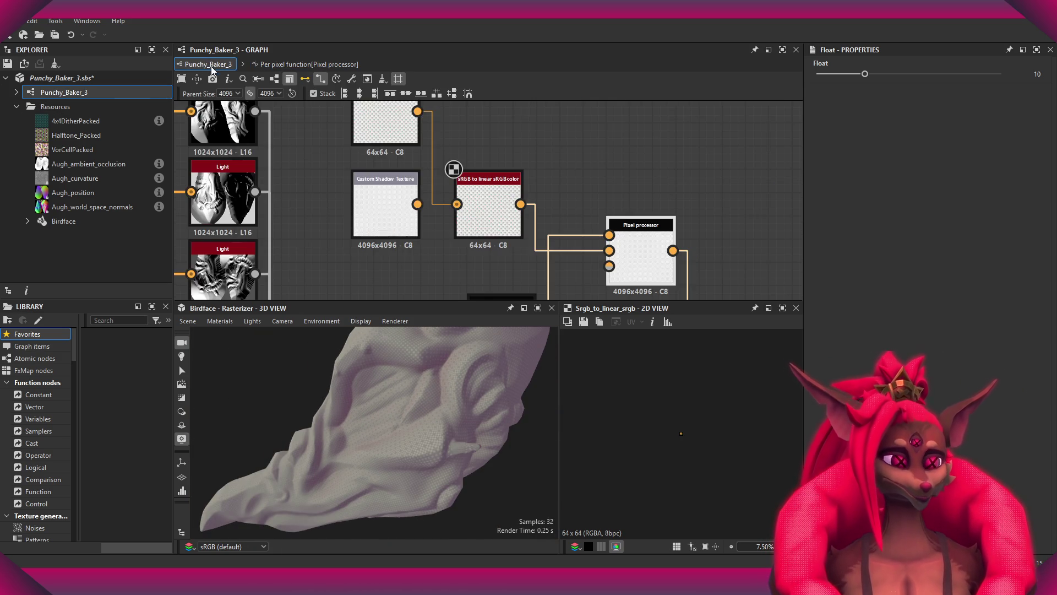
# - Drag the Shadow Texture Effect Start down to 0.32 and orbit the preview to check the dither
pyautogui.scroll(3, 438, 215)
pyautogui.moveTo(483, 272)
pyautogui.mouseDown(button='middle')
pyautogui.moveTo(529, 243)
pyautogui.moveTo(518, 144)
pyautogui.mouseUp(button='middle')
pyautogui.click(517, 232)
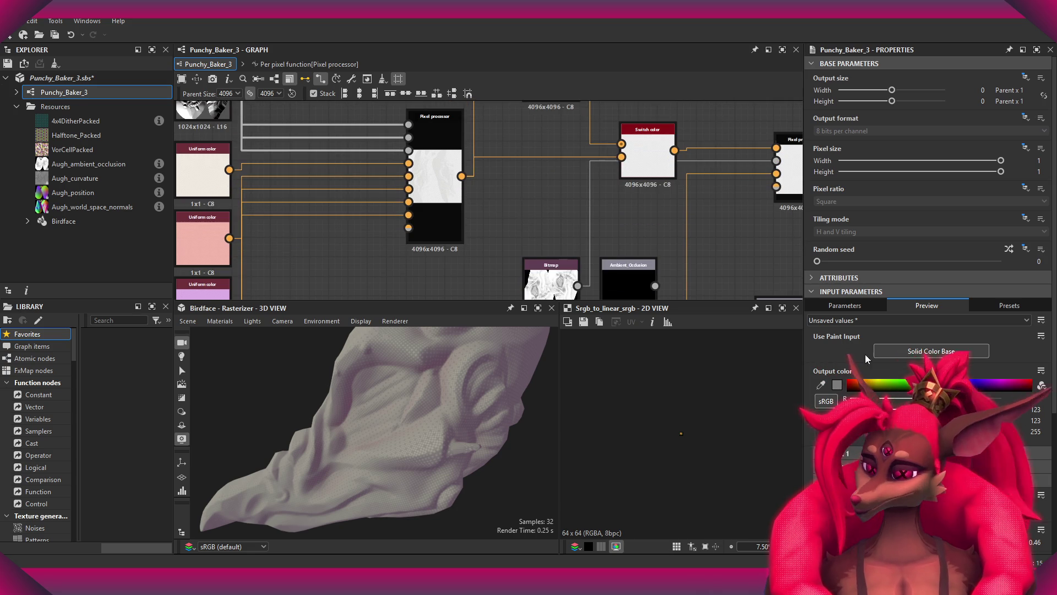
pyautogui.scroll(-5, 931, 220)
pyautogui.moveTo(906, 347); pyautogui.dragTo(905, 347)
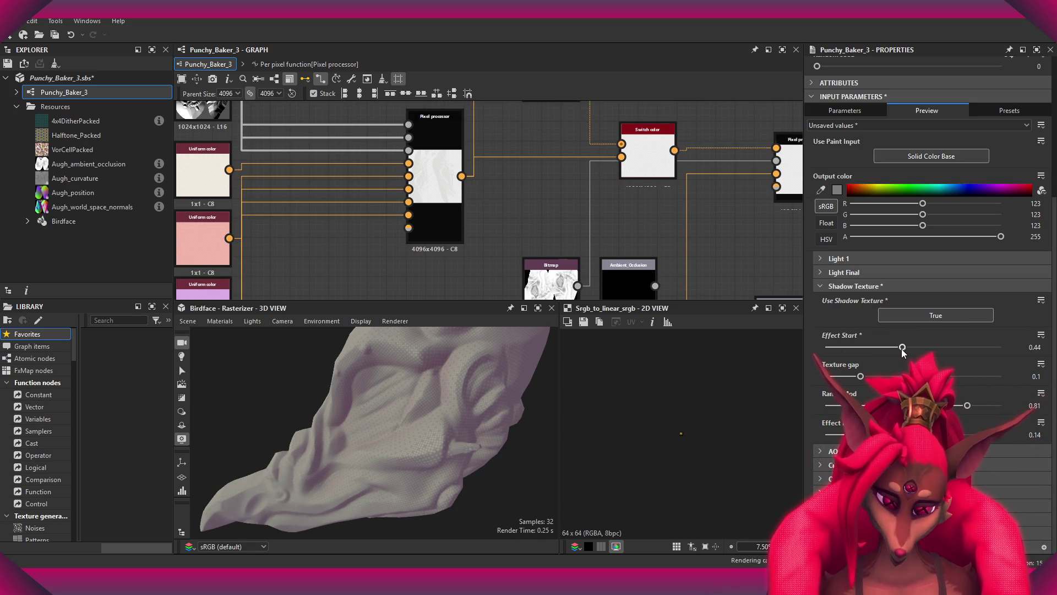
pyautogui.moveTo(1017, 363); pyautogui.dragTo(878, 356)
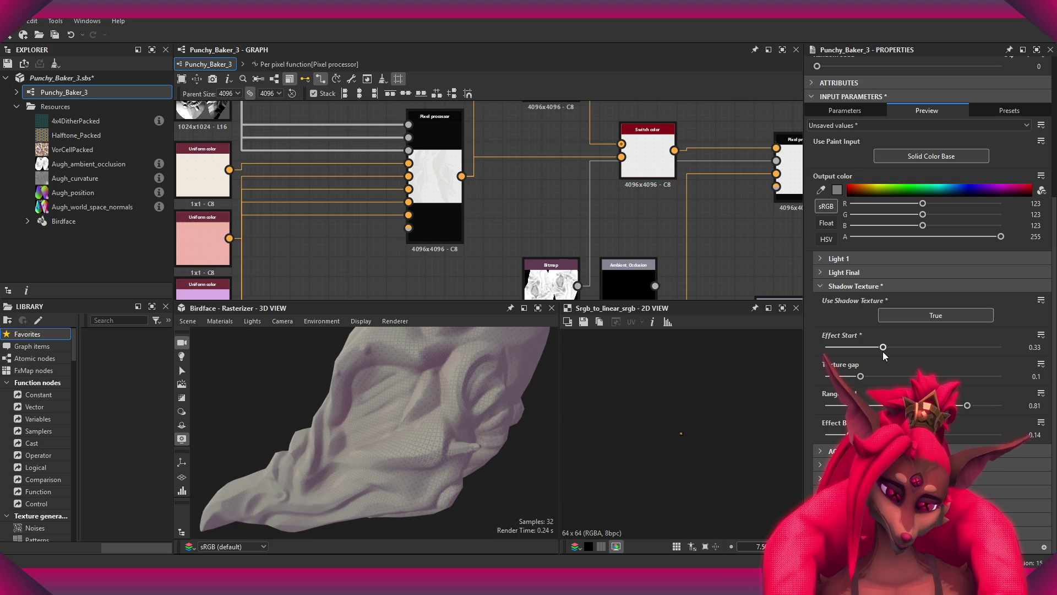
pyautogui.scroll(5, 432, 457)
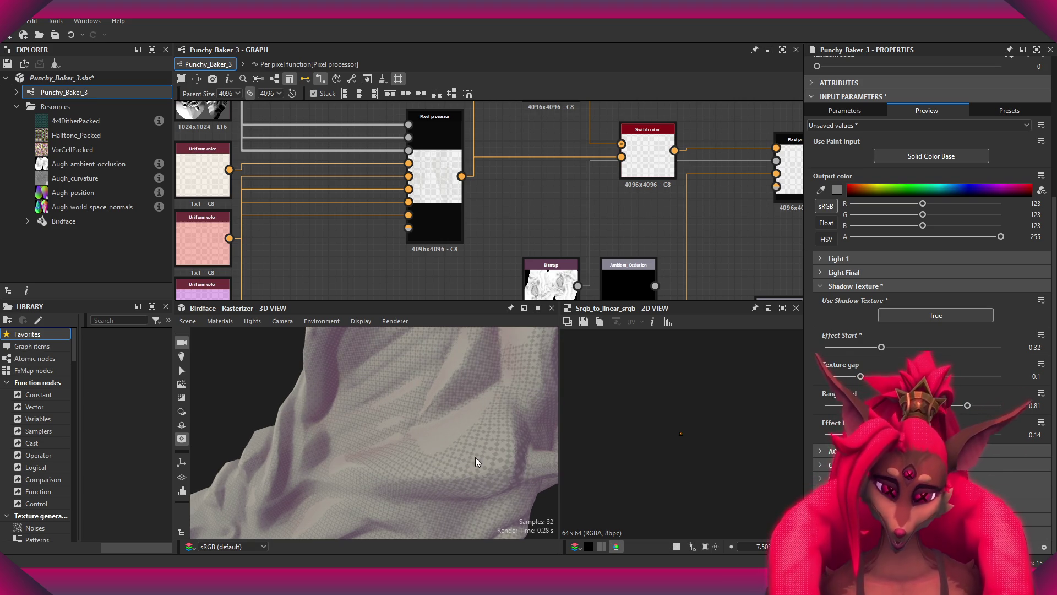
pyautogui.moveTo(454, 456)
pyautogui.mouseDown()
pyautogui.moveTo(457, 415)
pyautogui.moveTo(469, 505)
pyautogui.moveTo(406, 375)
pyautogui.moveTo(401, 424)
pyautogui.moveTo(387, 382)
pyautogui.moveTo(446, 396)
pyautogui.moveTo(413, 401)
pyautogui.moveTo(416, 414)
pyautogui.moveTo(408, 389)
pyautogui.moveTo(448, 463)
pyautogui.moveTo(405, 413)
pyautogui.moveTo(460, 420)
pyautogui.moveTo(445, 438)
pyautogui.mouseUp()
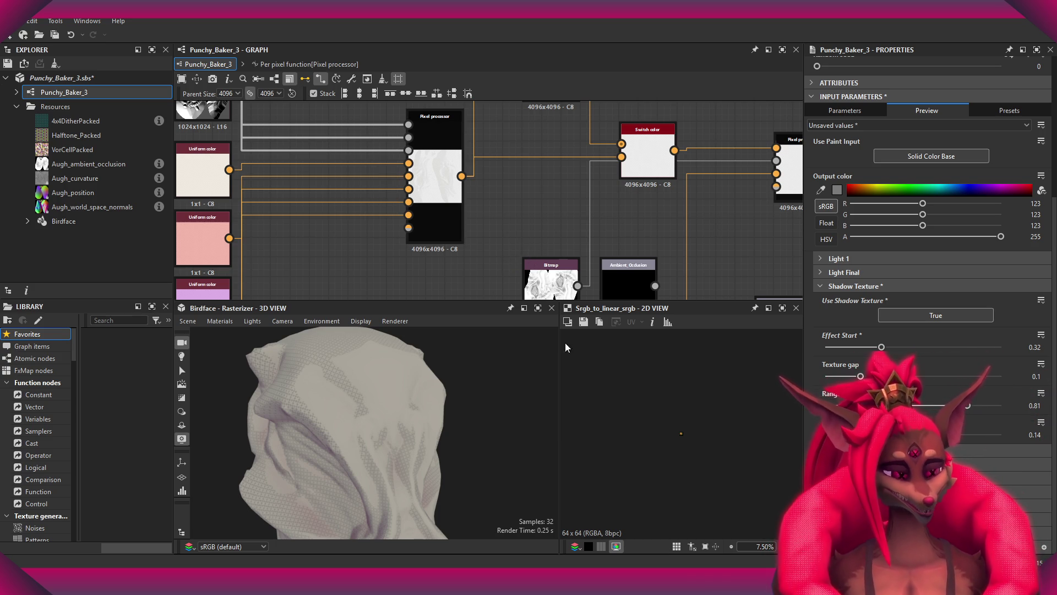
pyautogui.moveTo(424, 410)
pyautogui.mouseDown()
pyautogui.moveTo(404, 361)
pyautogui.moveTo(365, 413)
pyautogui.moveTo(420, 399)
pyautogui.moveTo(373, 405)
pyautogui.moveTo(341, 380)
pyautogui.mouseUp()
# - Inspect the 64×64 4x4DitherPacked bitmap node, then switch to Painter and orbit the bird skull
pyautogui.scroll(-3, 517, 190)
pyautogui.scroll(4, 517, 190)
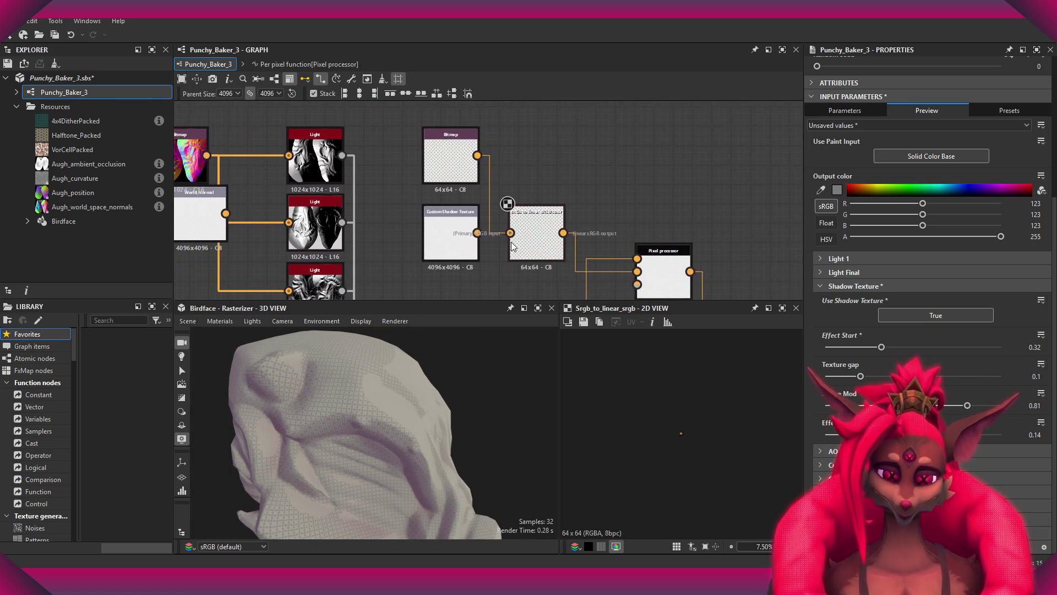
pyautogui.scroll(-1, 464, 210)
pyautogui.click(449, 177)
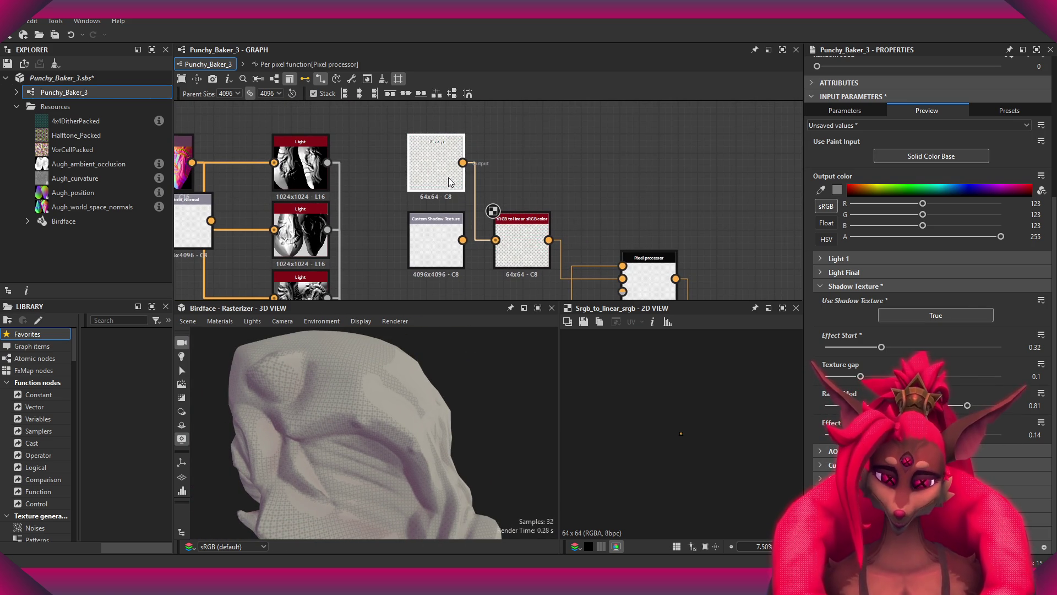
pyautogui.moveTo(463, 237); pyautogui.dragTo(444, 154, button='middle')
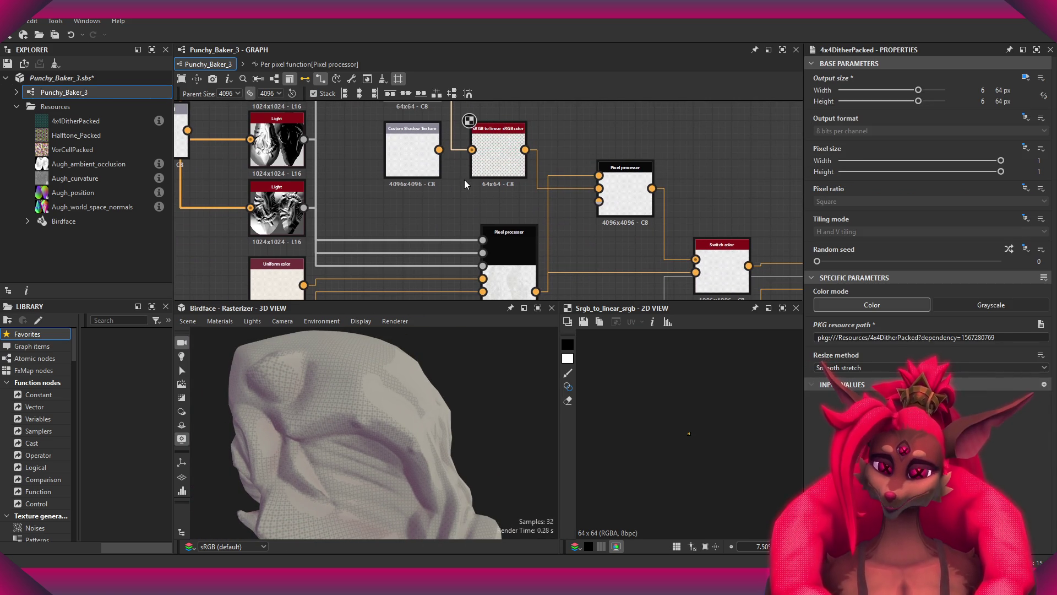
pyautogui.moveTo(494, 365)
pyautogui.mouseDown()
pyautogui.moveTo(474, 391)
pyautogui.moveTo(370, 378)
pyautogui.moveTo(366, 429)
pyautogui.moveTo(427, 404)
pyautogui.moveTo(505, 406)
pyautogui.moveTo(448, 427)
pyautogui.moveTo(485, 402)
pyautogui.moveTo(437, 400)
pyautogui.moveTo(404, 371)
pyautogui.moveTo(415, 440)
pyautogui.moveTo(457, 366)
pyautogui.mouseUp()
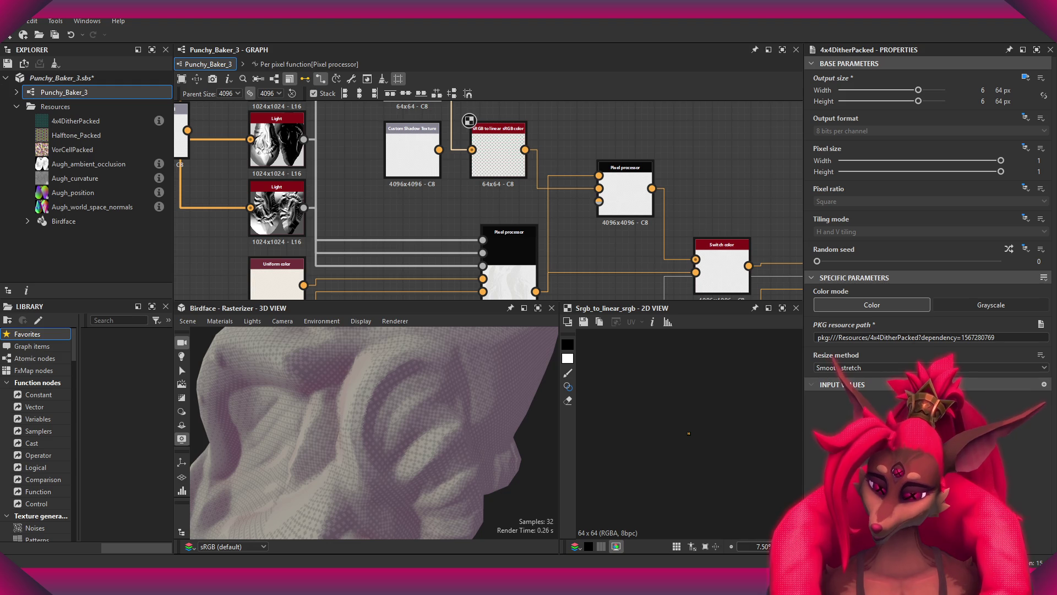
pyautogui.hotkey('alt', 'Tab')
pyautogui.moveTo(633, 325)
pyautogui.keyDown('alt'); pyautogui.mouseDown()
pyautogui.moveTo(609, 279)
pyautogui.moveTo(674, 341)
pyautogui.moveTo(215, 438)
pyautogui.mouseUp(); pyautogui.keyUp('alt')
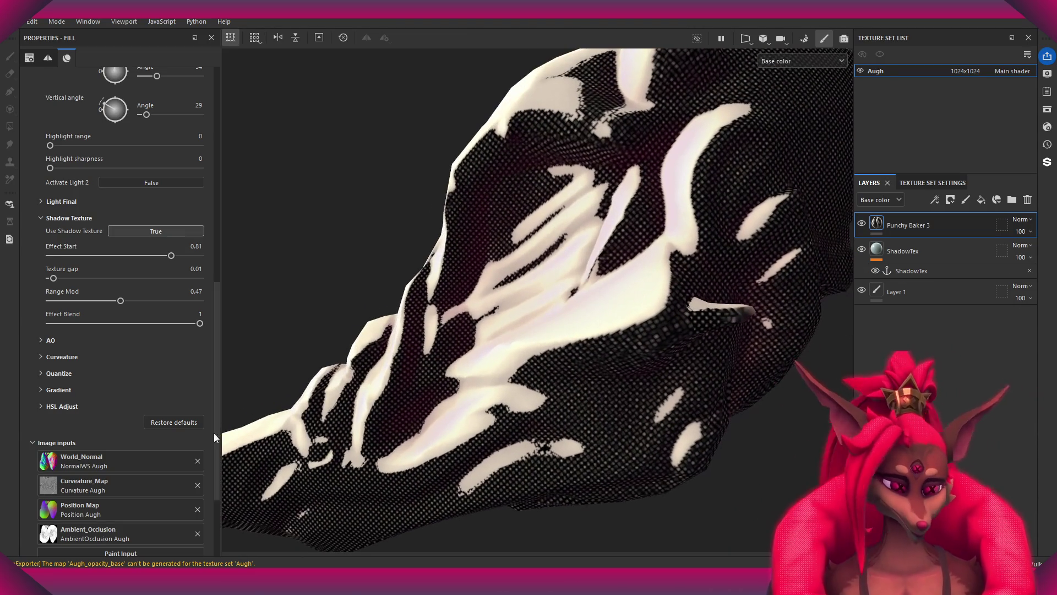
# - Lower Effect Blend to 0.46 and Effect Start to 0.71, and settle Range Mod at 0.92
pyautogui.moveTo(200, 324)
pyautogui.mouseDown()
pyautogui.moveTo(102, 324)
pyautogui.moveTo(118, 324)
pyautogui.mouseUp()
pyautogui.moveTo(516, 335)
pyautogui.keyDown('alt'); pyautogui.mouseDown()
pyautogui.moveTo(638, 345)
pyautogui.moveTo(573, 430)
pyautogui.mouseUp(); pyautogui.keyUp('alt')
pyautogui.press('f')
pyautogui.moveTo(172, 256)
pyautogui.mouseDown()
pyautogui.moveTo(135, 255)
pyautogui.moveTo(156, 255)
pyautogui.mouseUp()
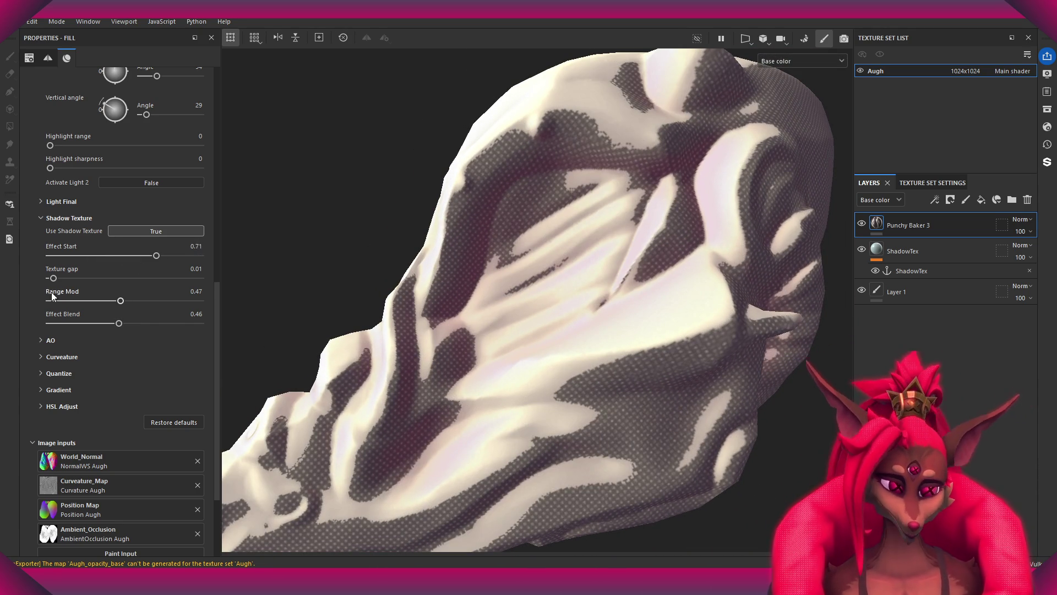
pyautogui.moveTo(133, 306); pyautogui.dragTo(188, 300)
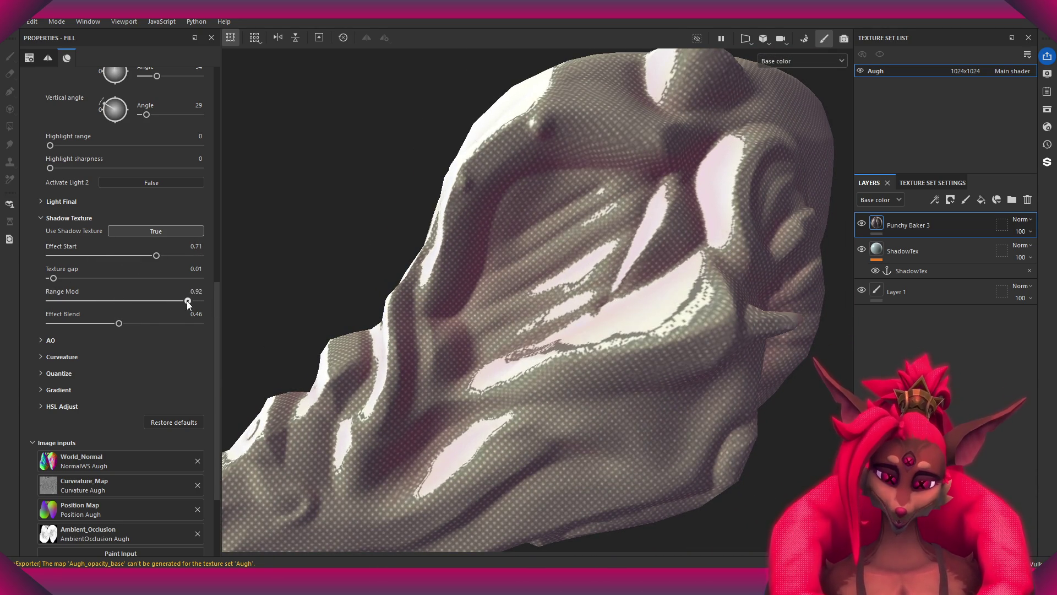
pyautogui.moveTo(551, 385)
pyautogui.keyDown('alt'); pyautogui.mouseDown()
pyautogui.moveTo(589, 407)
pyautogui.moveTo(600, 472)
pyautogui.mouseUp(); pyautogui.keyUp('alt')
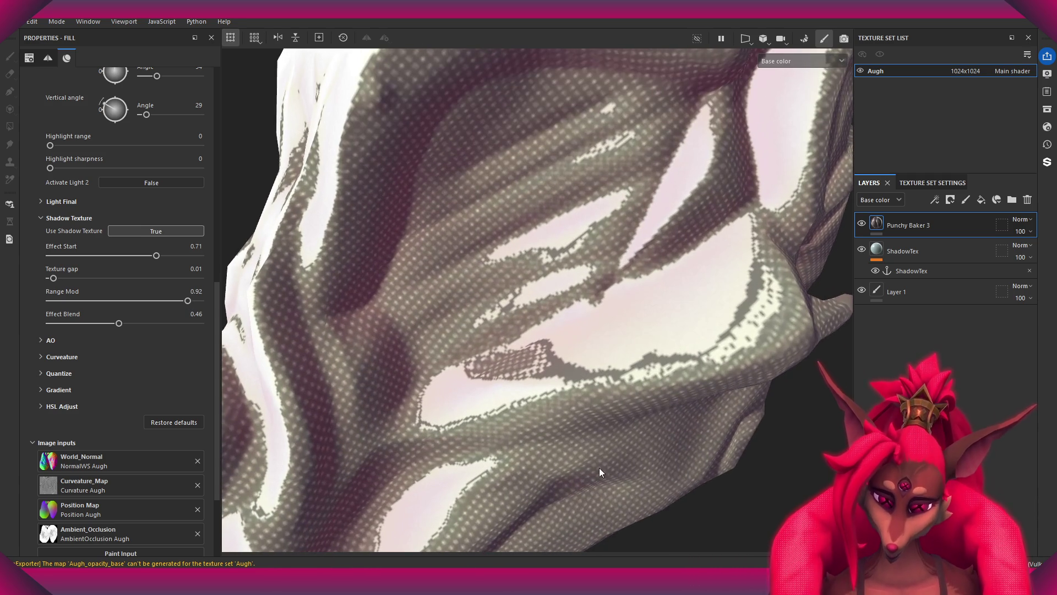
# - Try a different Alpha behavior for the shadow texture, then select the ShadowTex anchor sub-layer
pyautogui.keyDown('alt'); pyautogui.moveTo(534, 355); pyautogui.dragTo(469, 292); pyautogui.keyUp('alt')
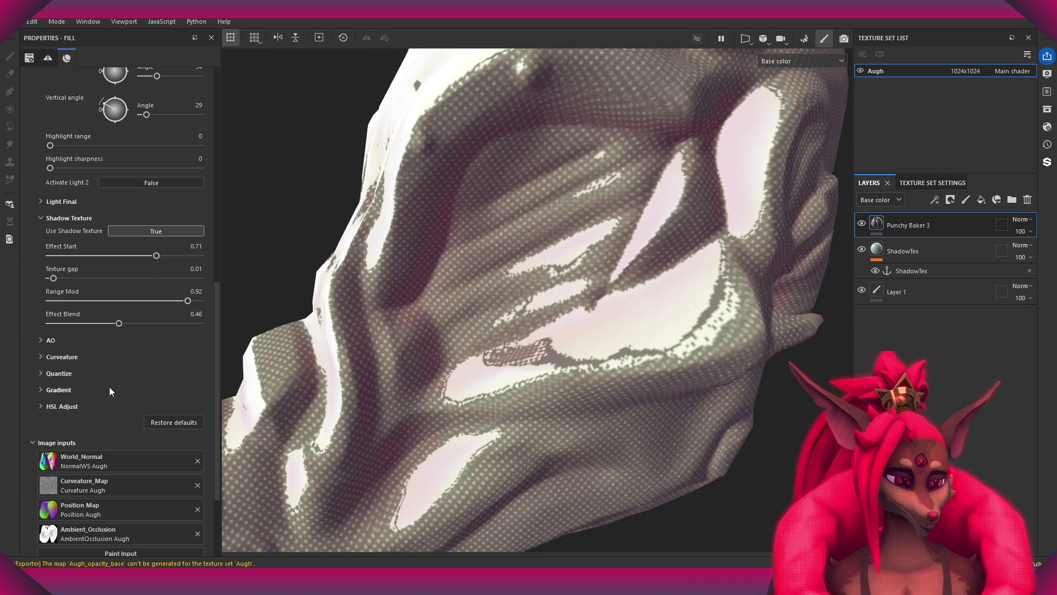
pyautogui.scroll(-3, 112, 392)
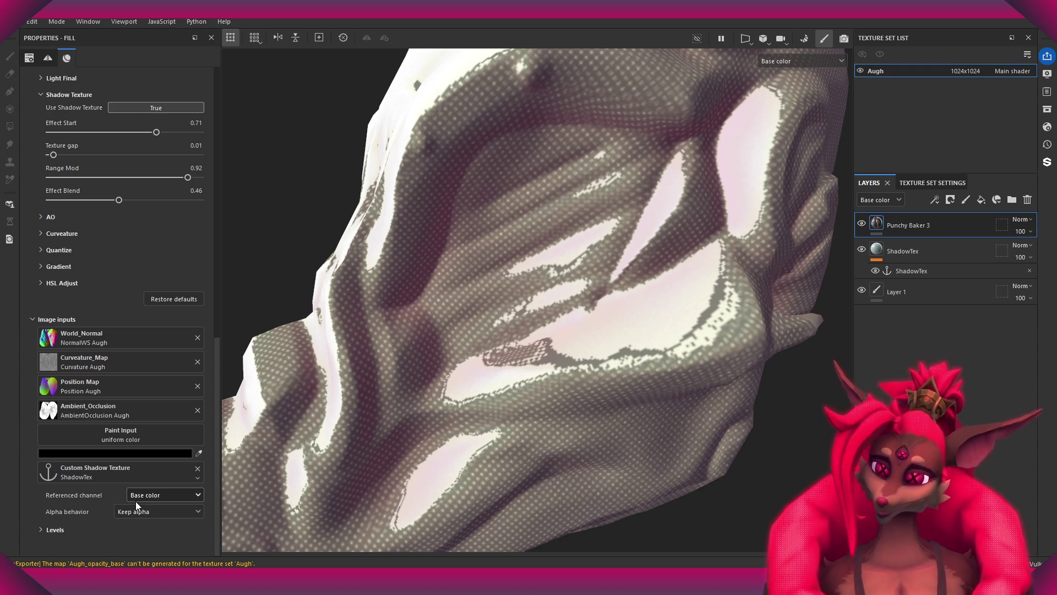
pyautogui.click(149, 519)
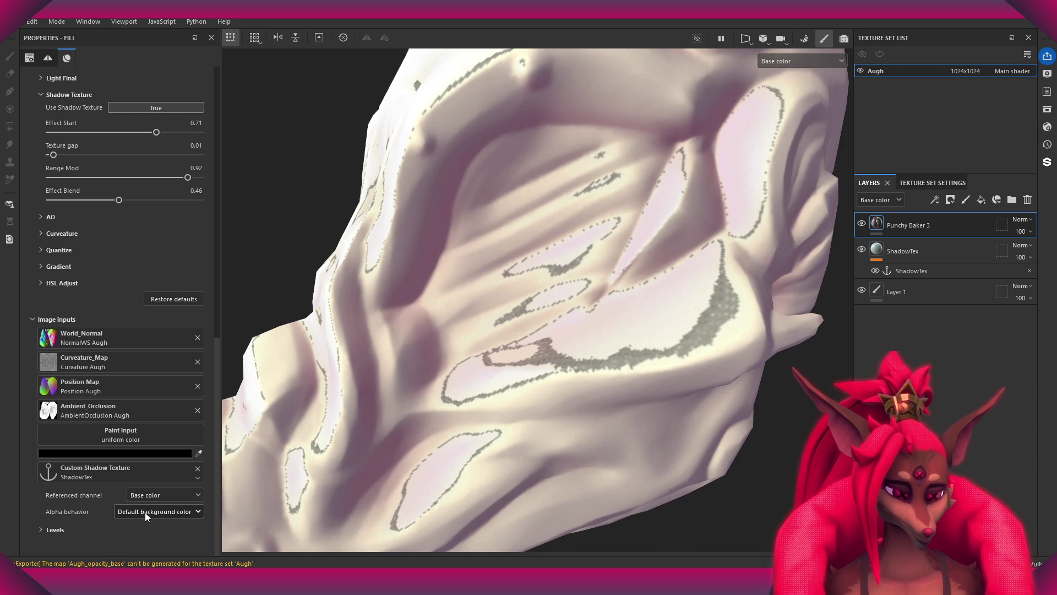
pyautogui.scroll(1, 152, 512)
pyautogui.moveTo(713, 302)
pyautogui.keyDown('alt'); pyautogui.mouseDown()
pyautogui.moveTo(620, 314)
pyautogui.moveTo(597, 243)
pyautogui.moveTo(623, 245)
pyautogui.mouseUp(); pyautogui.keyUp('alt')
pyautogui.click(914, 271)
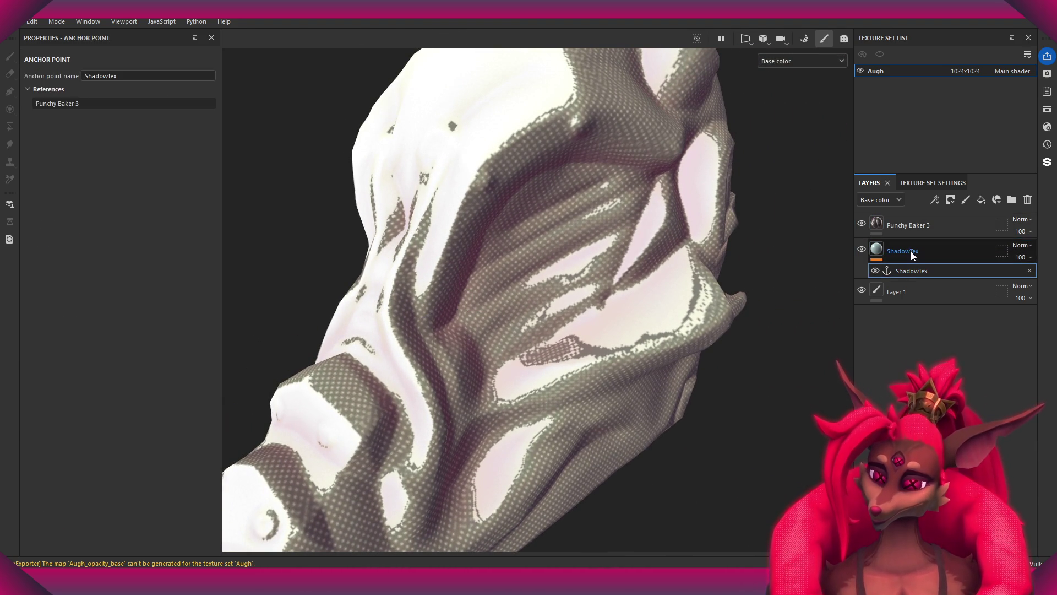
# - Select the ShadowTex fill layer and orbit around the skull from several angles
pyautogui.click(914, 251)
pyautogui.moveTo(482, 285)
pyautogui.keyDown('alt'); pyautogui.mouseDown()
pyautogui.moveTo(495, 278)
pyautogui.moveTo(451, 265)
pyautogui.mouseUp(); pyautogui.keyUp('alt')
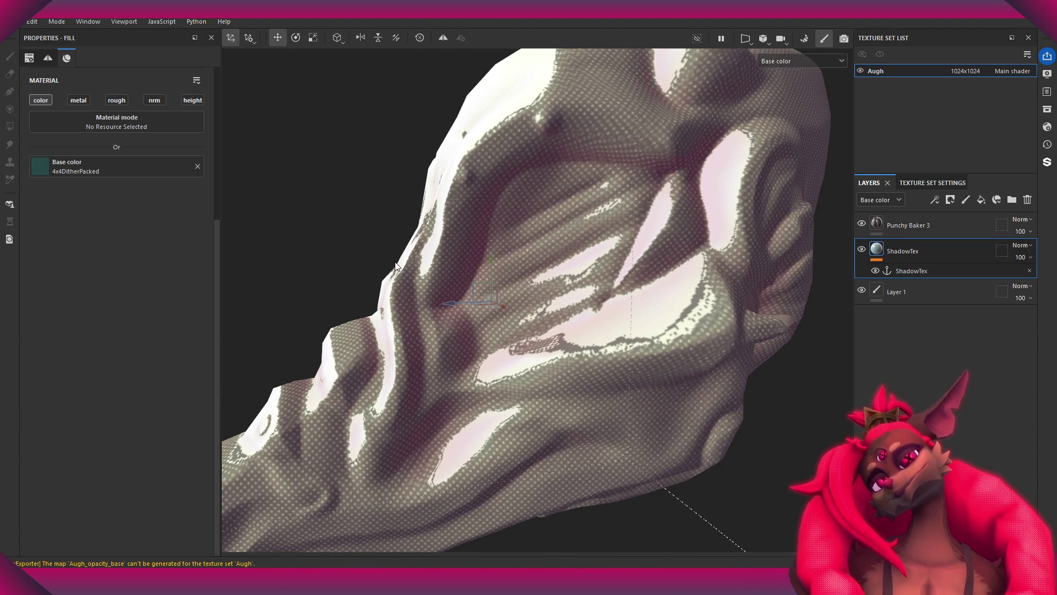
pyautogui.moveTo(438, 261)
pyautogui.keyDown('alt'); pyautogui.mouseDown()
pyautogui.moveTo(473, 293)
pyautogui.moveTo(514, 306)
pyautogui.moveTo(528, 349)
pyautogui.moveTo(514, 309)
pyautogui.moveTo(514, 238)
pyautogui.moveTo(501, 334)
pyautogui.moveTo(538, 352)
pyautogui.moveTo(517, 336)
pyautogui.moveTo(517, 276)
pyautogui.mouseUp(); pyautogui.keyUp('alt')
pyautogui.moveTo(517, 276)
pyautogui.keyDown('alt'); pyautogui.mouseDown(button='middle')
pyautogui.moveTo(528, 283)
pyautogui.moveTo(517, 309)
pyautogui.moveTo(526, 298)
pyautogui.mouseUp(button='middle'); pyautogui.keyUp('alt')
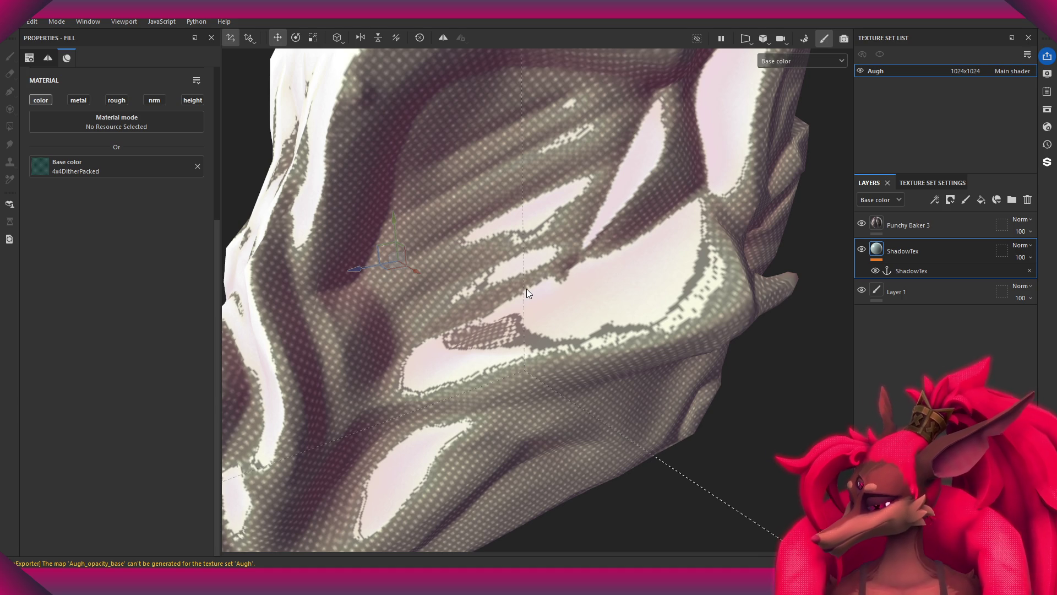
pyautogui.scroll(5, 527, 292)
pyautogui.moveTo(506, 351)
pyautogui.keyDown('alt'); pyautogui.mouseDown()
pyautogui.moveTo(573, 356)
pyautogui.moveTo(633, 377)
pyautogui.moveTo(605, 360)
pyautogui.mouseUp(); pyautogui.keyUp('alt')
pyautogui.scroll(-5, 604, 360)
pyautogui.moveTo(601, 275)
pyautogui.keyDown('alt'); pyautogui.mouseDown()
pyautogui.moveTo(597, 260)
pyautogui.moveTo(650, 264)
pyautogui.moveTo(616, 279)
pyautogui.mouseUp(); pyautogui.keyUp('alt')
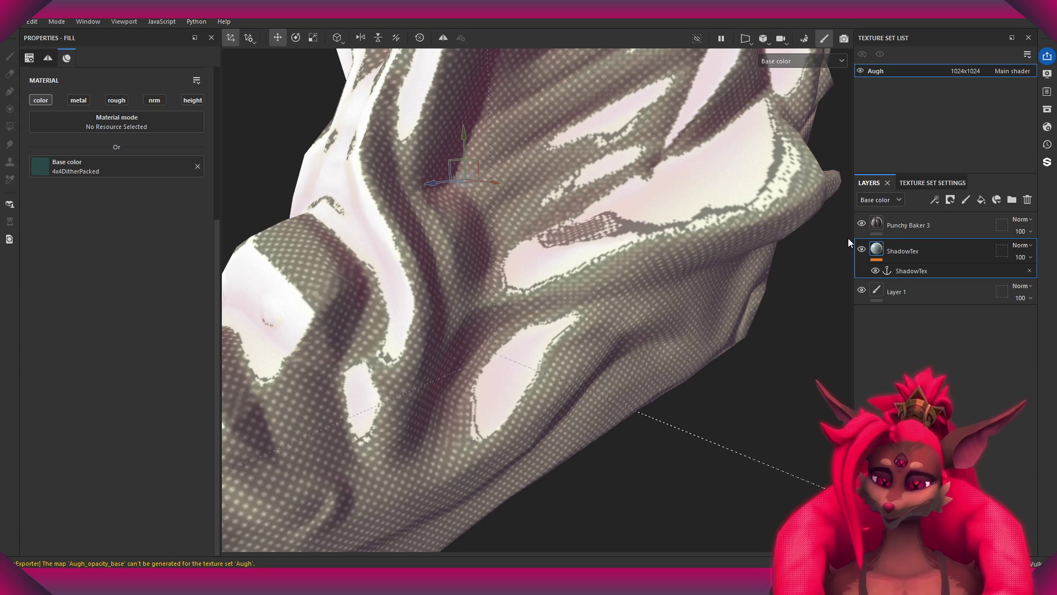
# - Check the ShadowTex anchor point, then select Punchy Baker 3 and scroll to Custom Shadow Texture
pyautogui.click(926, 269)
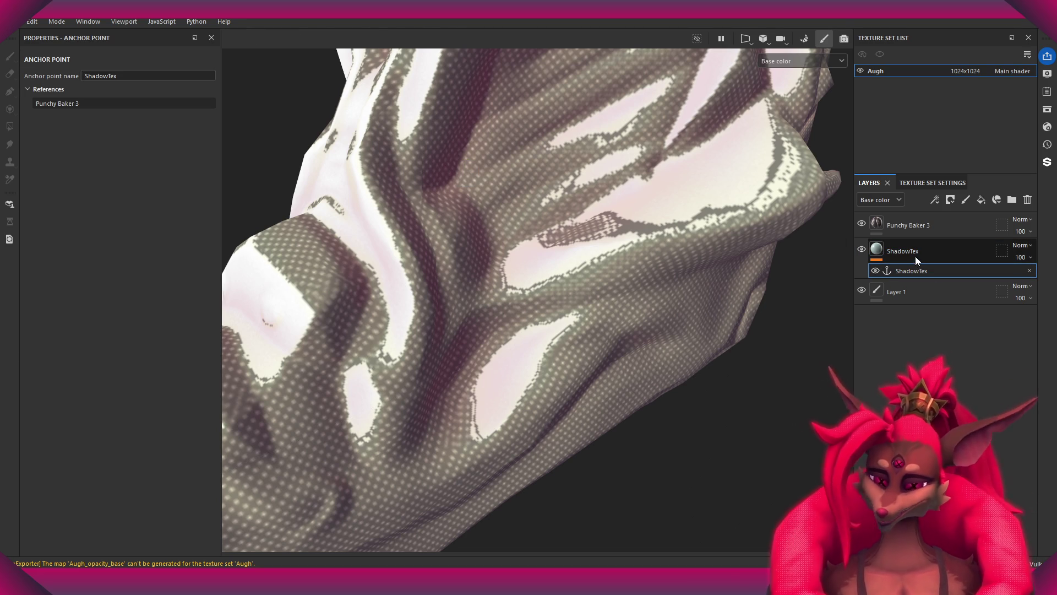
pyautogui.click(912, 256)
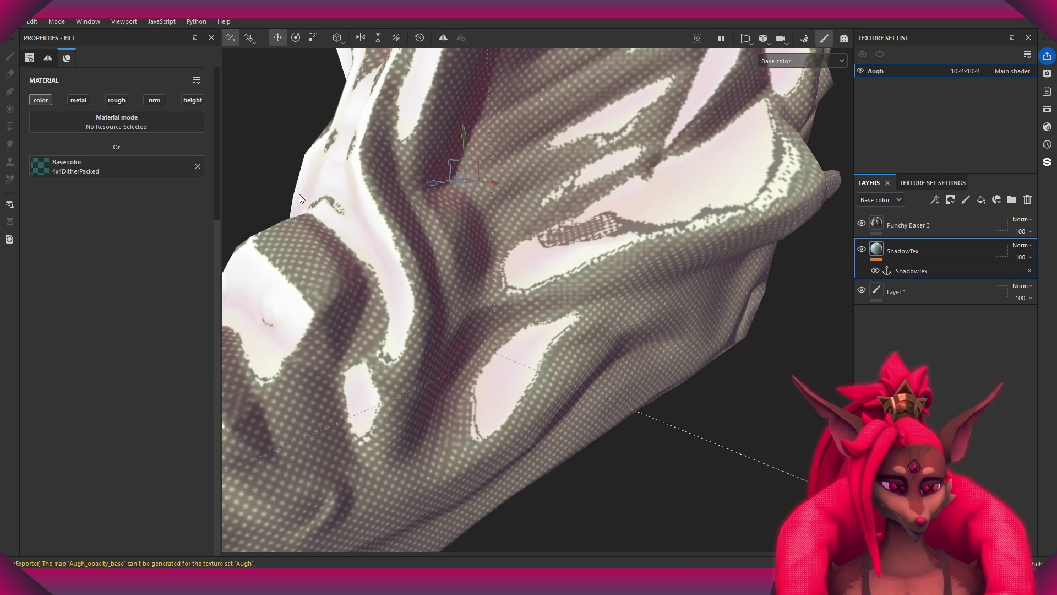
pyautogui.click(914, 223)
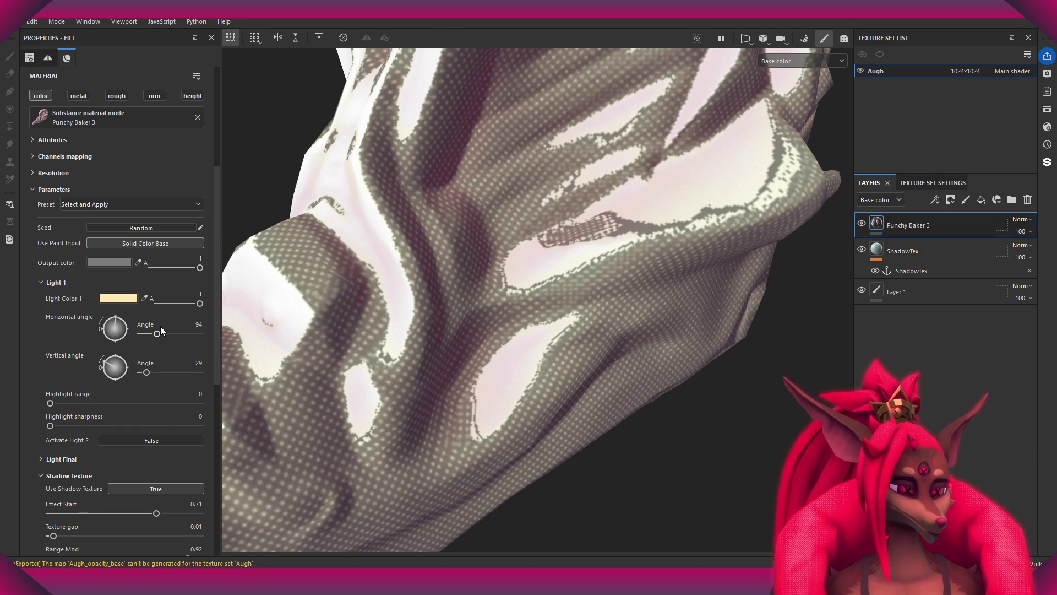
pyautogui.scroll(-5, 157, 328)
pyautogui.scroll(-3, 154, 350)
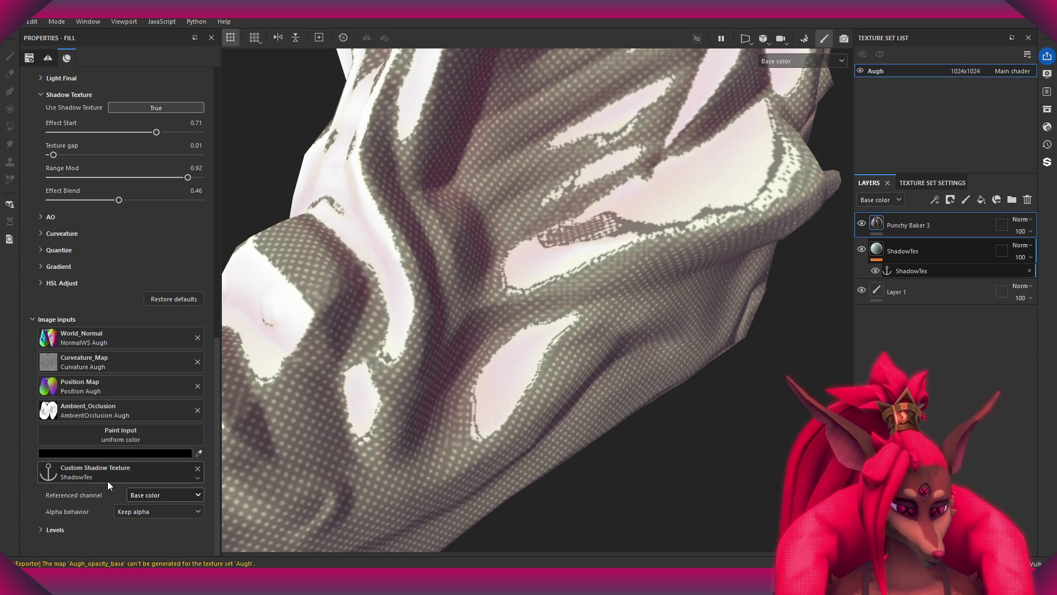
# - Hide Punchy Baker 3 and toggle ShadowTex off and on to compare the shaded fabric model
pyautogui.keyDown('alt'); pyautogui.moveTo(386, 386); pyautogui.dragTo(684, 288); pyautogui.keyUp('alt')
pyautogui.click(863, 222)
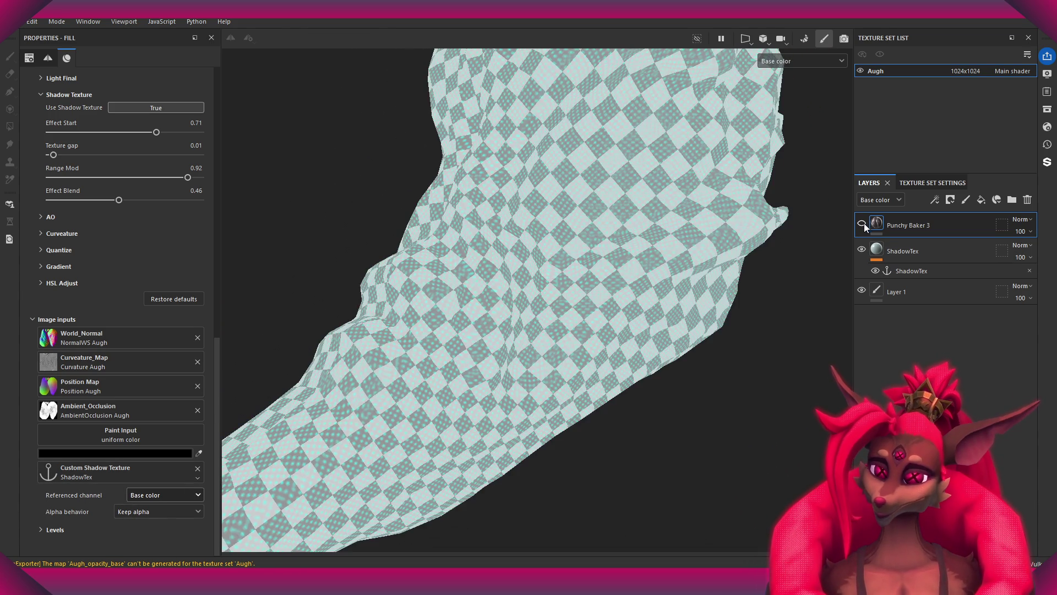
pyautogui.moveTo(711, 248)
pyautogui.keyDown('alt'); pyautogui.mouseDown()
pyautogui.moveTo(659, 228)
pyautogui.moveTo(659, 300)
pyautogui.moveTo(636, 391)
pyautogui.moveTo(738, 358)
pyautogui.moveTo(602, 290)
pyautogui.moveTo(604, 247)
pyautogui.moveTo(626, 338)
pyautogui.moveTo(630, 325)
pyautogui.moveTo(801, 278)
pyautogui.mouseUp(); pyautogui.keyUp('alt')
pyautogui.click(863, 248)
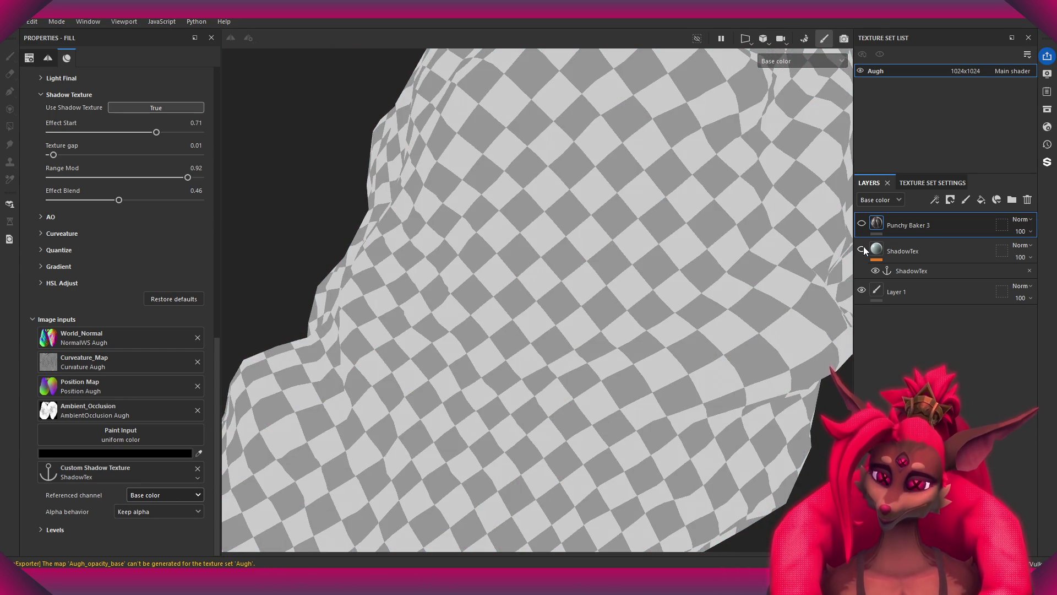
pyautogui.click(863, 248)
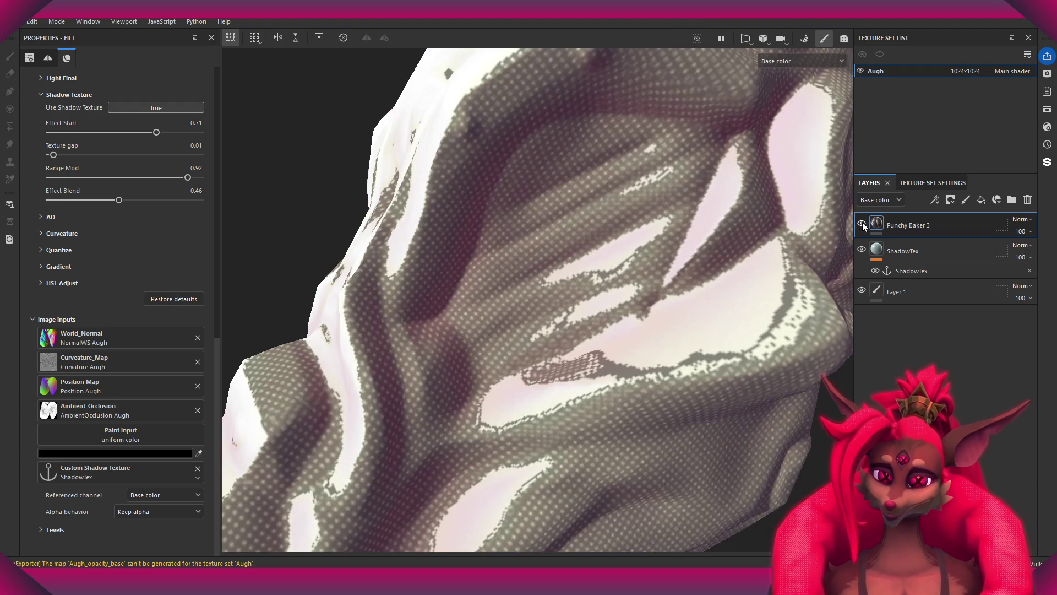
pyautogui.scroll(3, 620, 252)
pyautogui.keyDown('alt'); pyautogui.moveTo(620, 252); pyautogui.dragTo(622, 272); pyautogui.keyUp('alt')
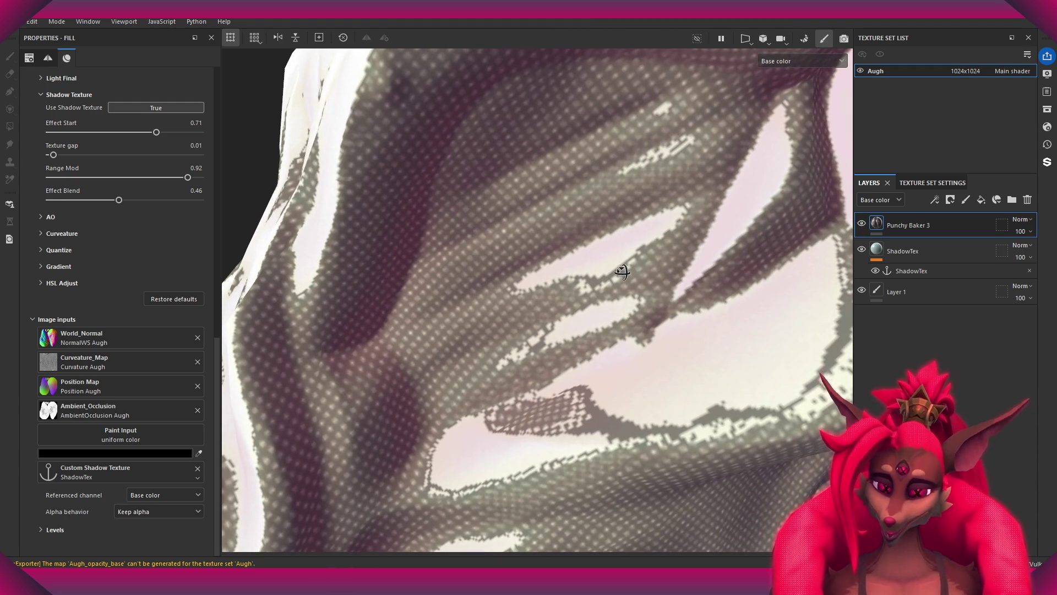
pyautogui.scroll(6, 540, 278)
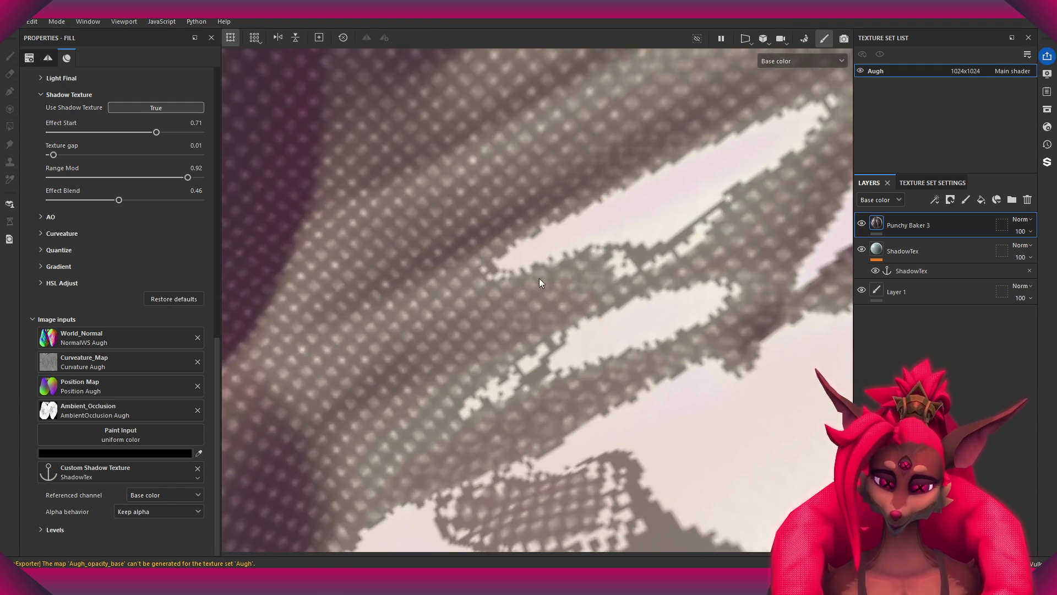
pyautogui.scroll(-8, 519, 335)
pyautogui.moveTo(528, 275)
pyautogui.keyDown('alt'); pyautogui.mouseDown()
pyautogui.moveTo(566, 229)
pyautogui.moveTo(507, 201)
pyautogui.moveTo(648, 286)
pyautogui.moveTo(583, 292)
pyautogui.moveTo(629, 387)
pyautogui.mouseUp(); pyautogui.keyUp('alt')
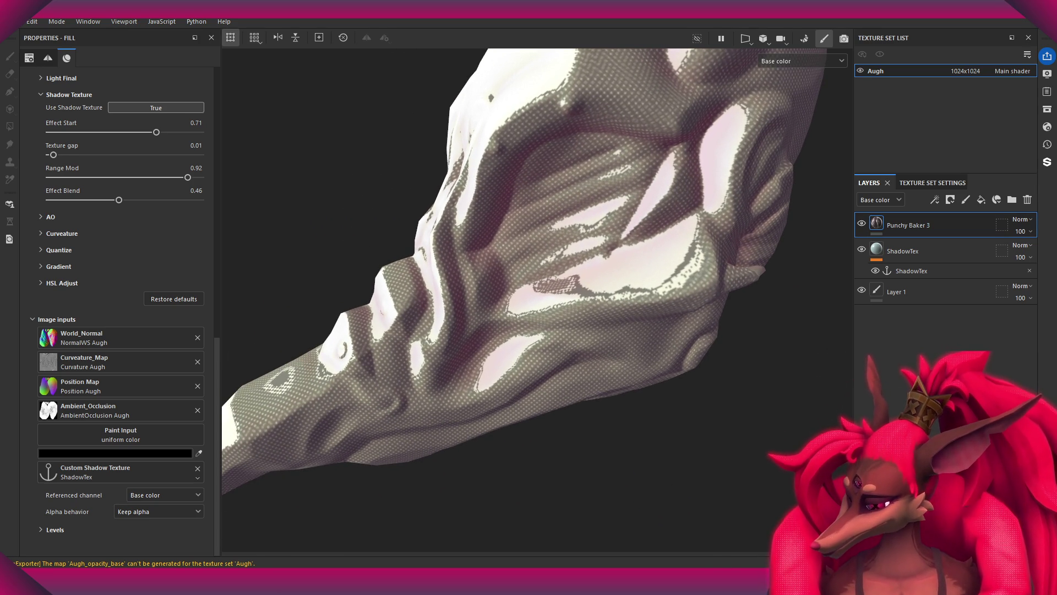
# - Switch to Pixel Composer and box-select the Vignette and Export nodes
pyautogui.hotkey('alt', 'Tab')
pyautogui.hotkey('alt', 'Tab')
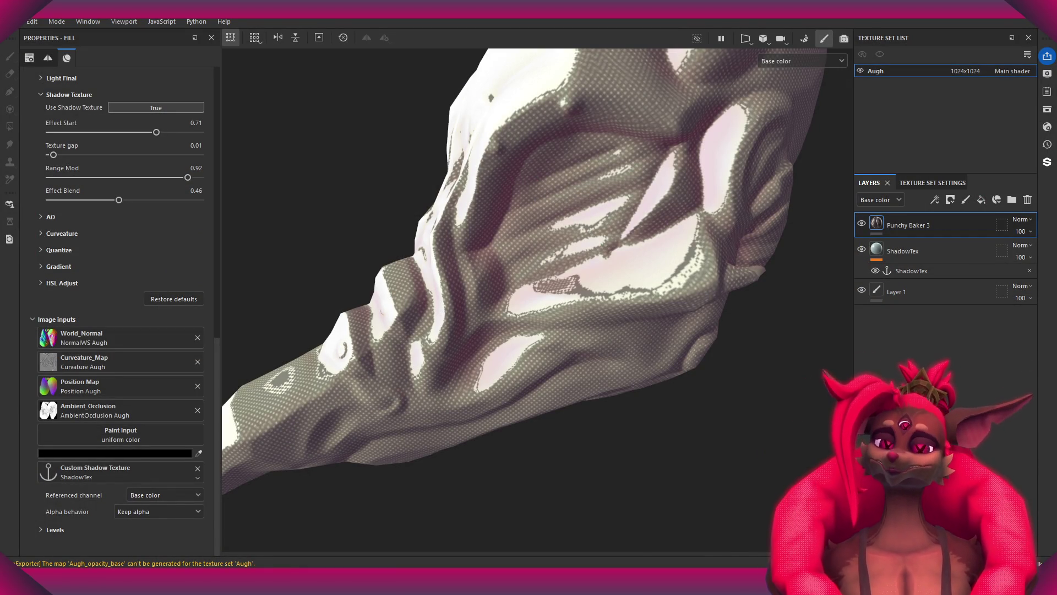
pyautogui.hotkey('alt', 'Tab')
pyautogui.scroll(-2, 639, 242)
pyautogui.moveTo(690, 259)
pyautogui.mouseDown()
pyautogui.moveTo(402, 137)
pyautogui.moveTo(519, 134)
pyautogui.moveTo(487, 134)
pyautogui.mouseUp()
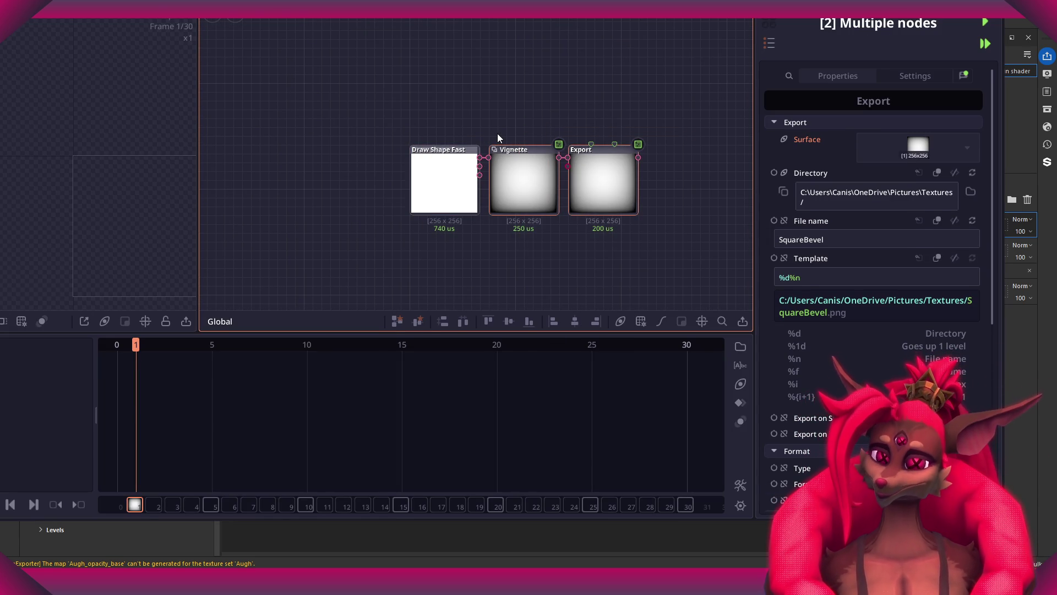
# - Delete the Vignette and Export nodes and recenter the graph on Draw Shape Fast
pyautogui.press('Delete')
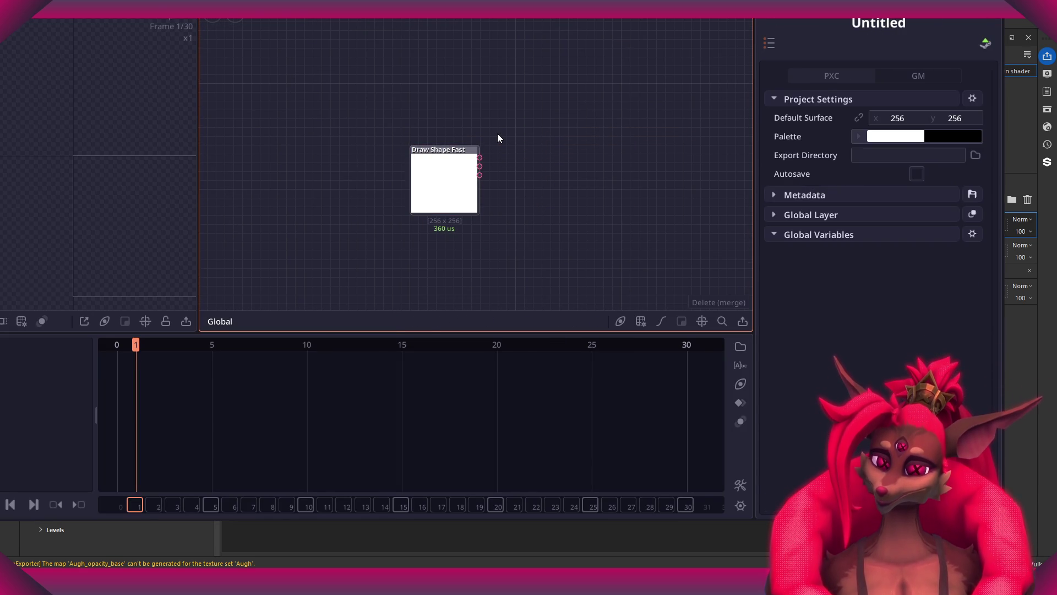
pyautogui.hotkey('ctrl', 'a')
pyautogui.scroll(2, 307, 183)
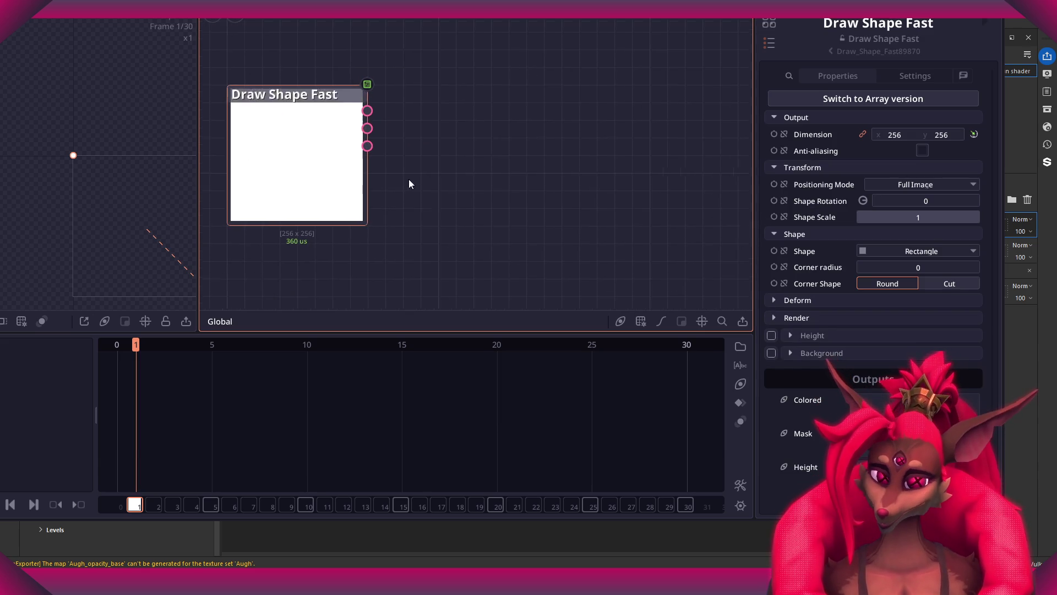
pyautogui.scroll(-2, 429, 174)
pyautogui.scroll(-1, 457, 133)
pyautogui.scroll(1, 431, 145)
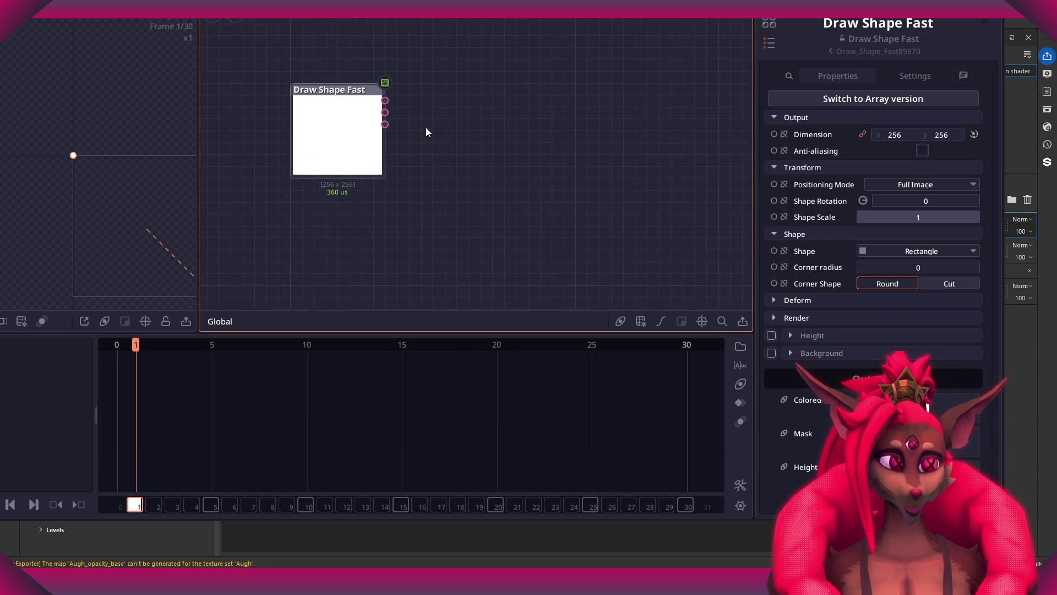
pyautogui.click(14, 11)
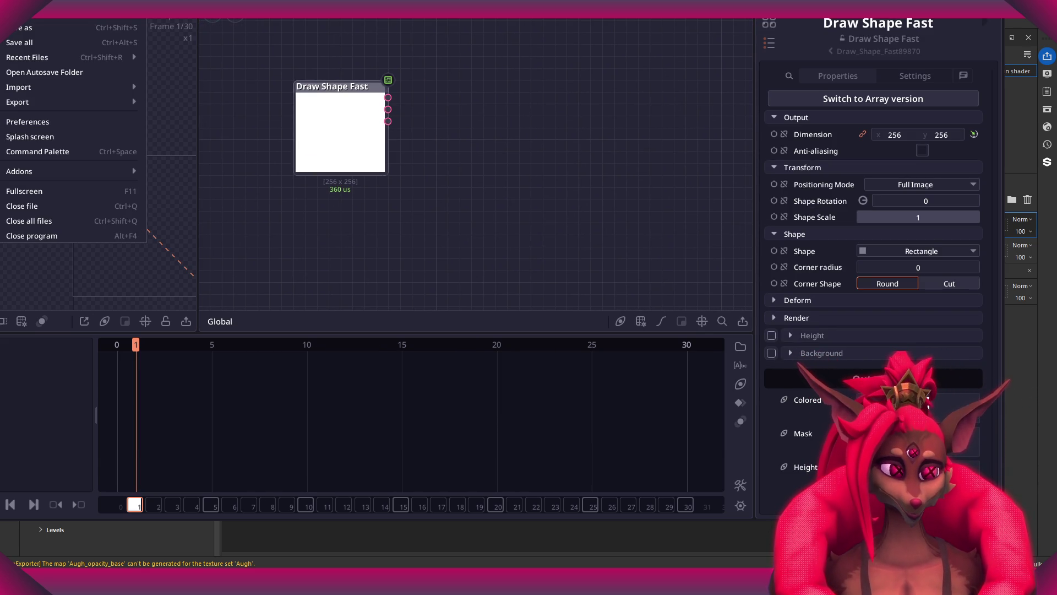
pyautogui.click(418, 55)
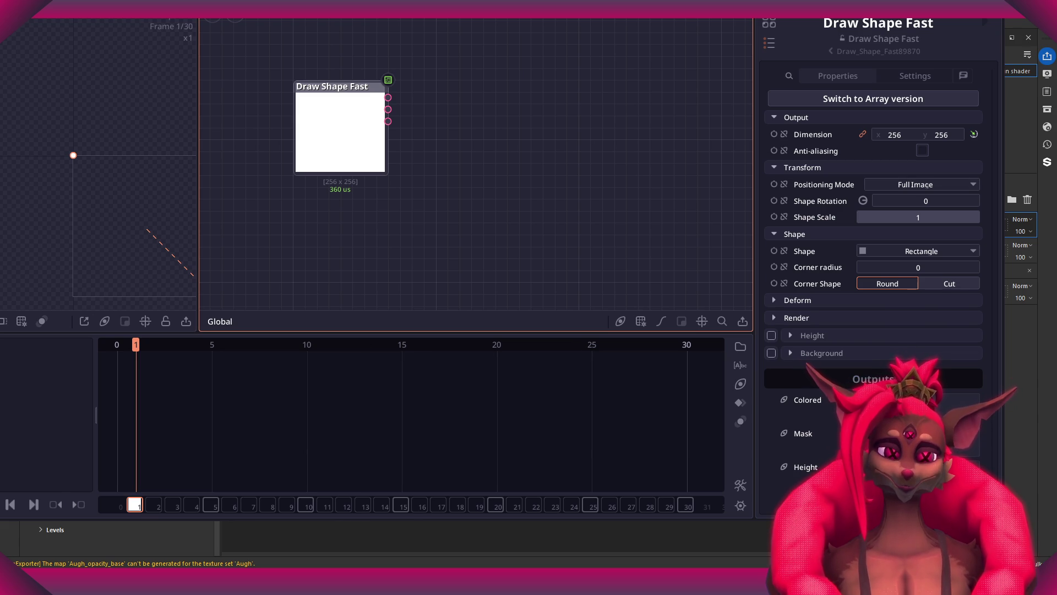
# - Search for a 'texture' node, redo the Vignette and Export deletion, and import 4x4DitherPacked
pyautogui.doubleClick(361, 231)
pyautogui.rightClick(361, 224)
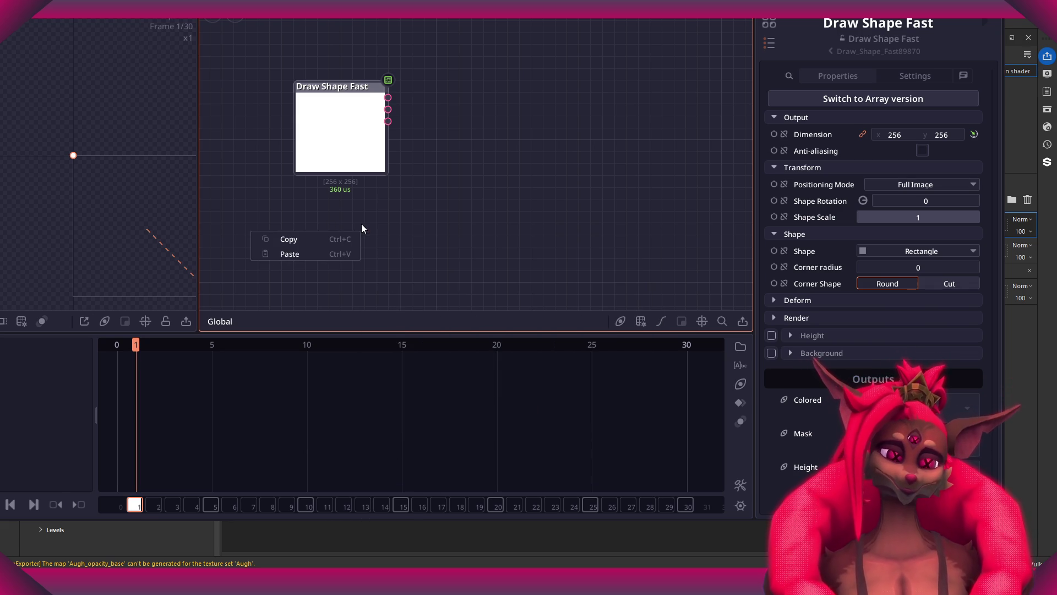
pyautogui.write('text')
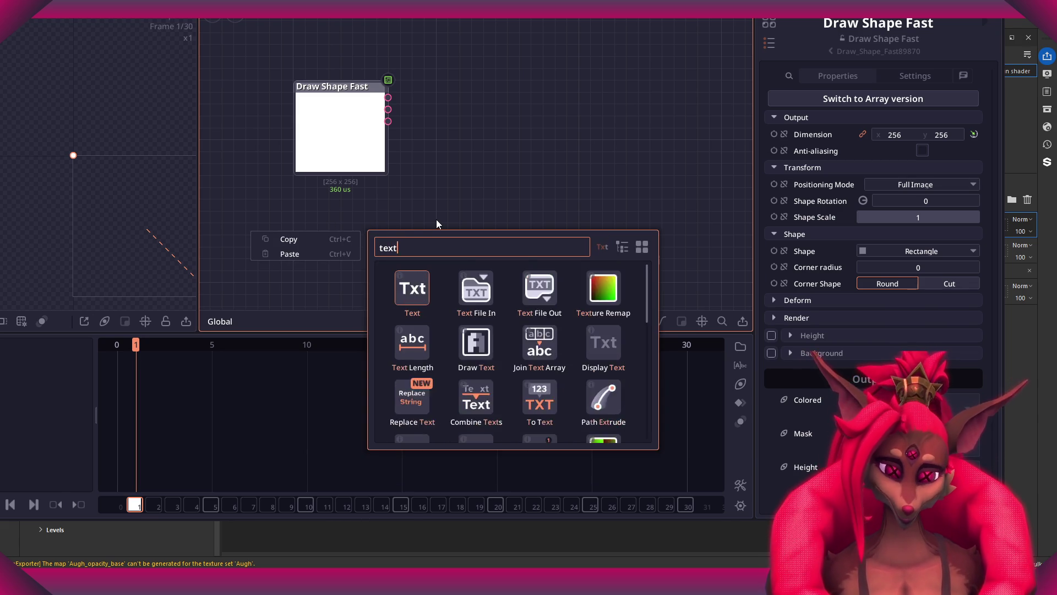
pyautogui.write('ure')
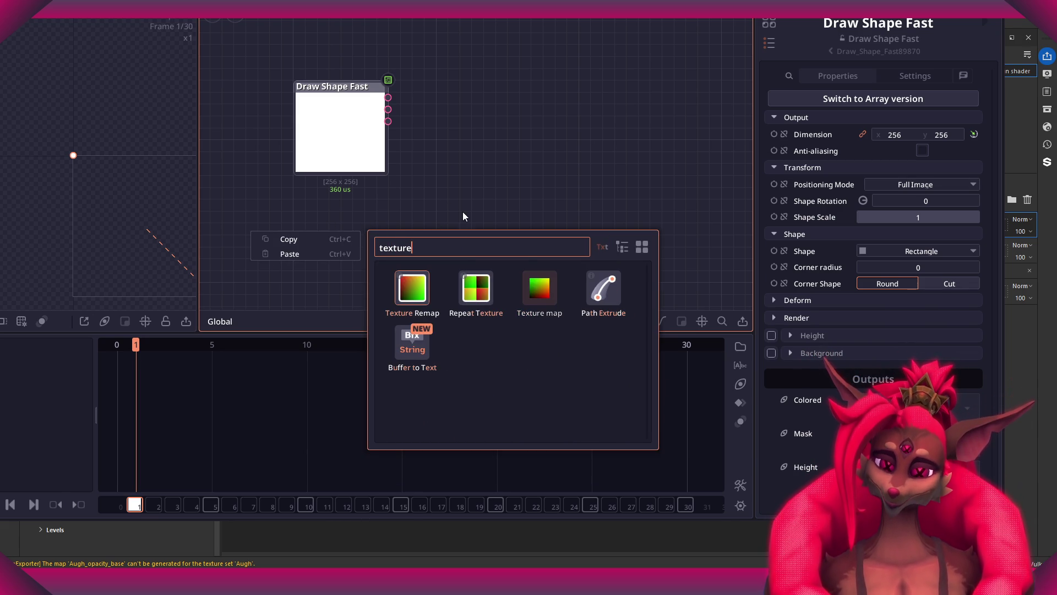
pyautogui.click(462, 211)
pyautogui.press('space')
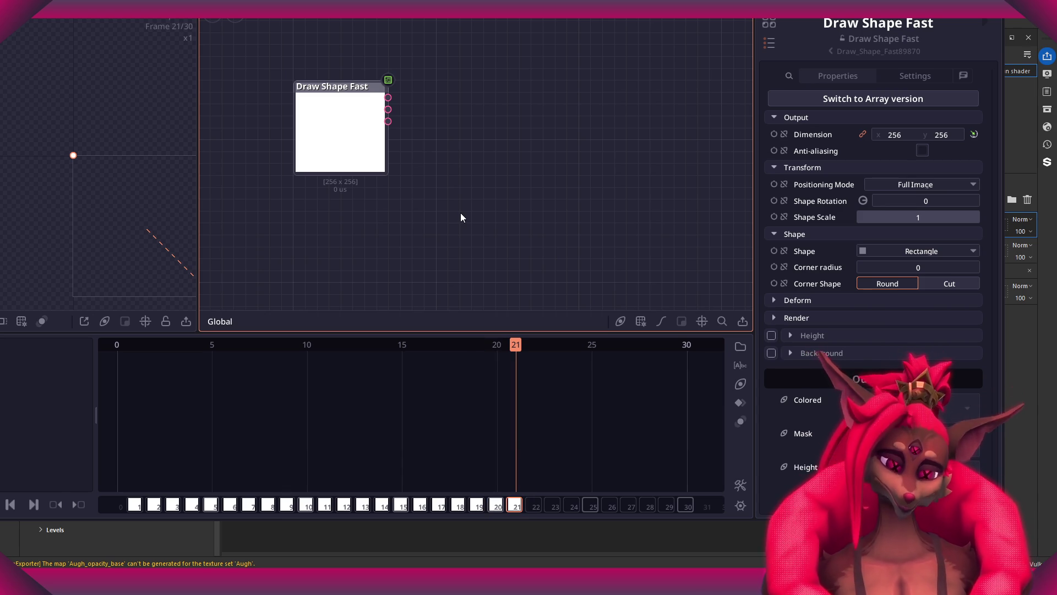
pyautogui.hotkey('ctrl', 'z')
pyautogui.moveTo(665, 244); pyautogui.dragTo(437, 78)
pyautogui.press('Delete')
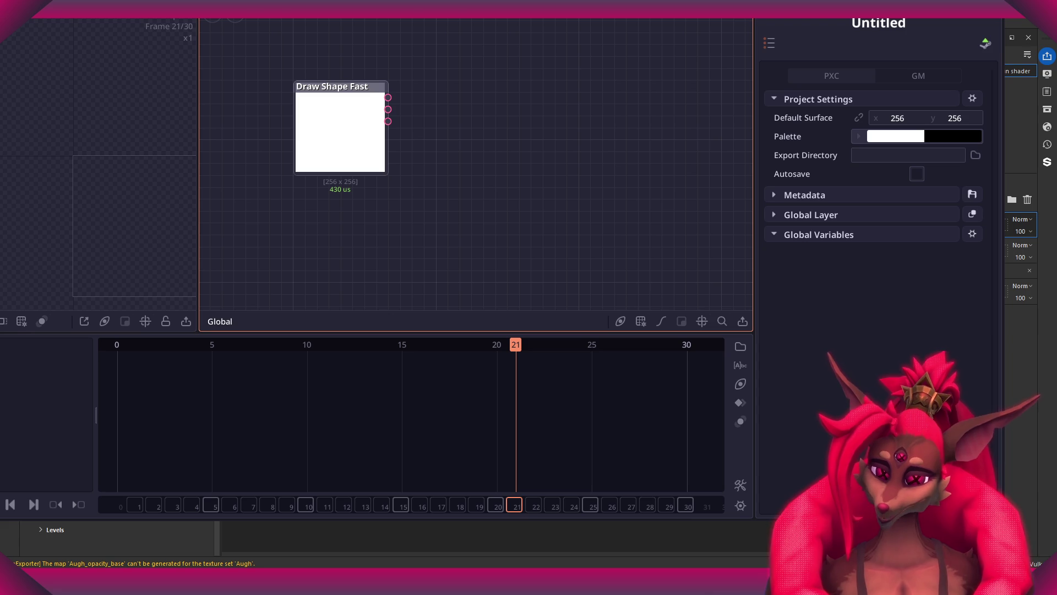
pyautogui.moveTo(496, 220); pyautogui.dragTo(358, 265)
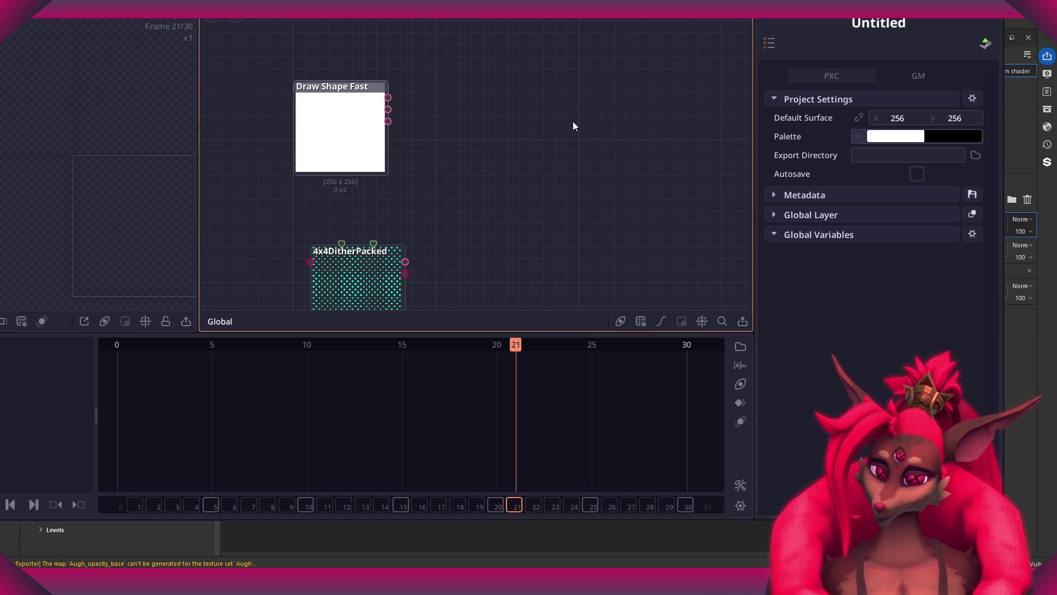
pyautogui.moveTo(472, 246); pyautogui.dragTo(498, 68, button='middle')
# - Add an RGBA Extract node fed by the 4x4DitherPacked image output
pyautogui.click(432, 94)
pyautogui.scroll(3, 468, 121)
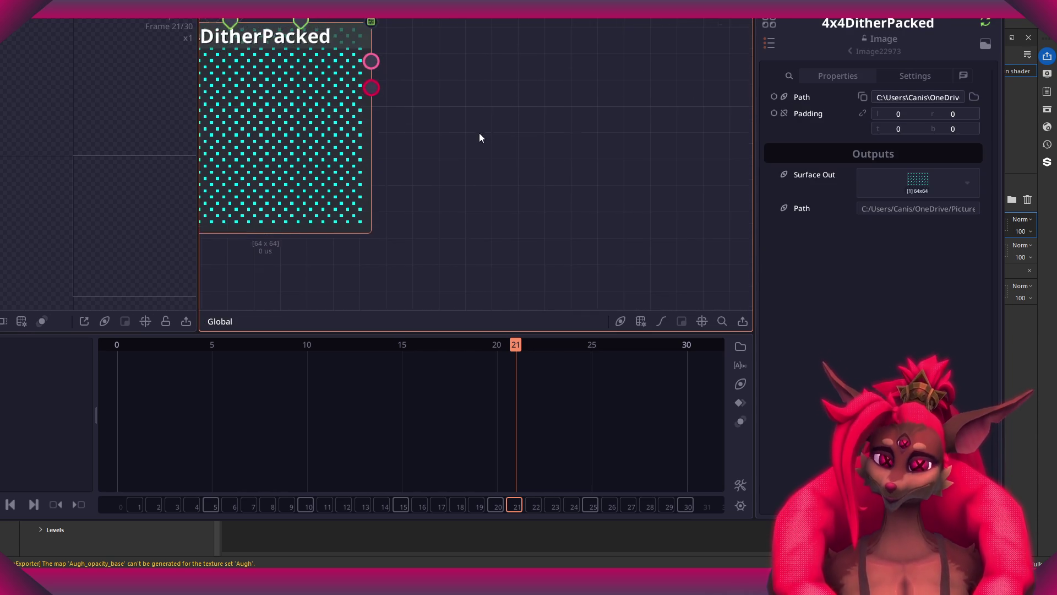
pyautogui.moveTo(469, 124)
pyautogui.mouseDown(button='middle')
pyautogui.moveTo(489, 126)
pyautogui.moveTo(451, 74)
pyautogui.moveTo(455, 95)
pyautogui.mouseUp(button='middle')
pyautogui.moveTo(456, 95); pyautogui.dragTo(541, 173)
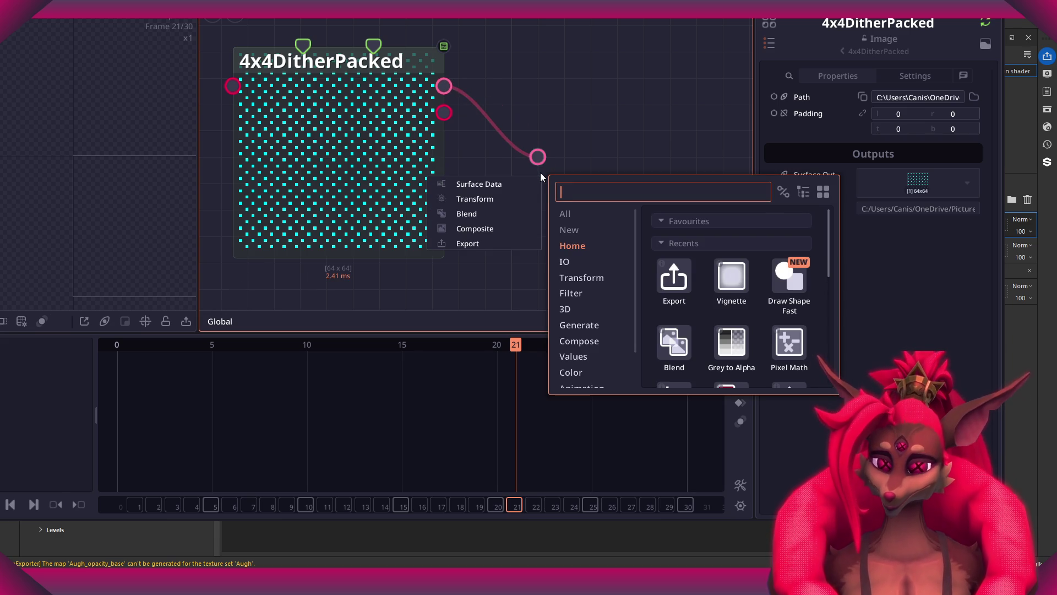
pyautogui.write('seperate')
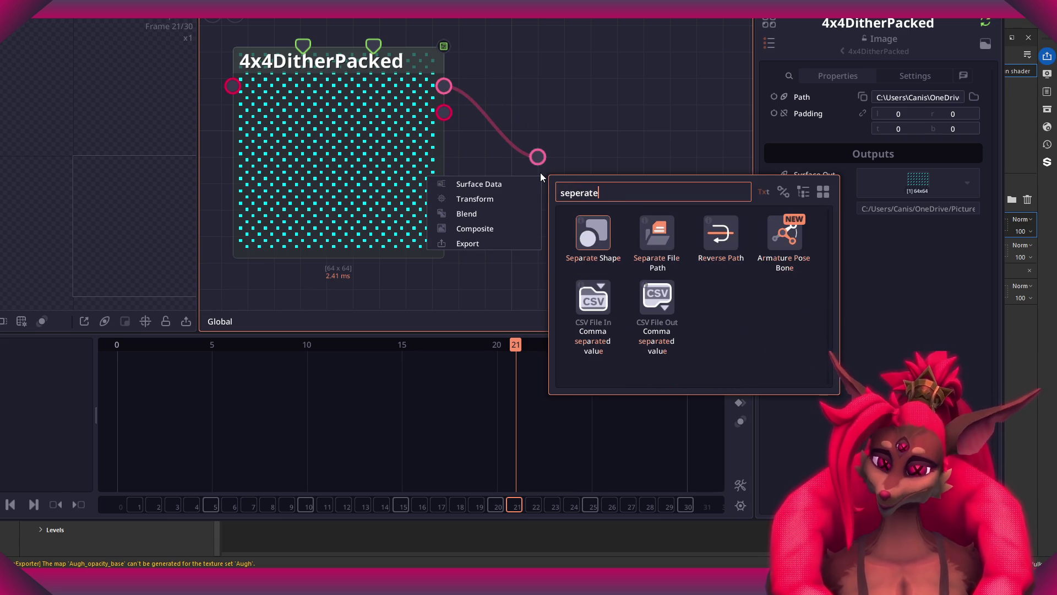
pyautogui.click(639, 197)
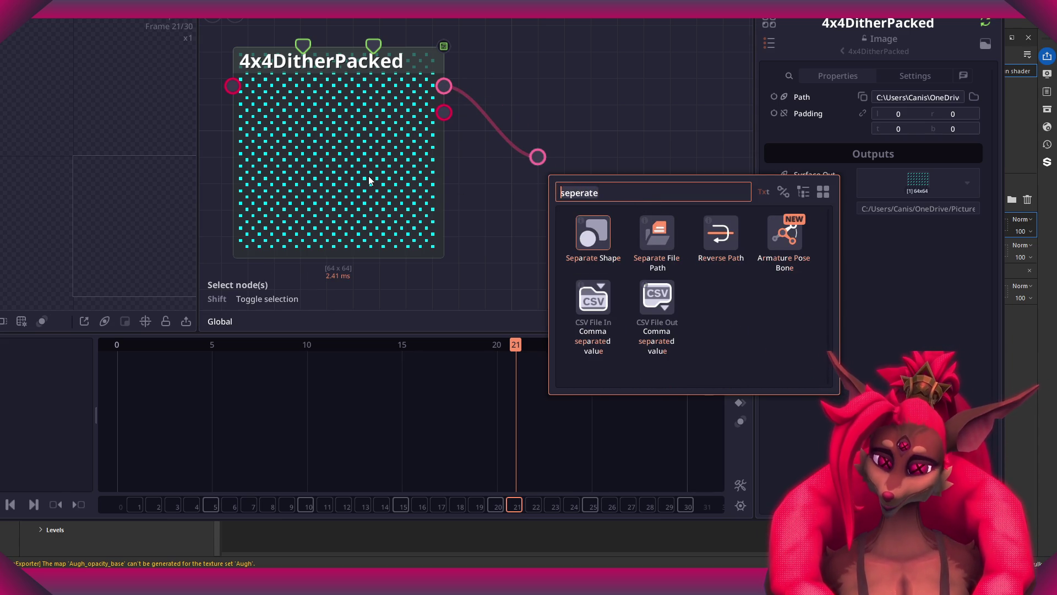
pyautogui.write('rgb')
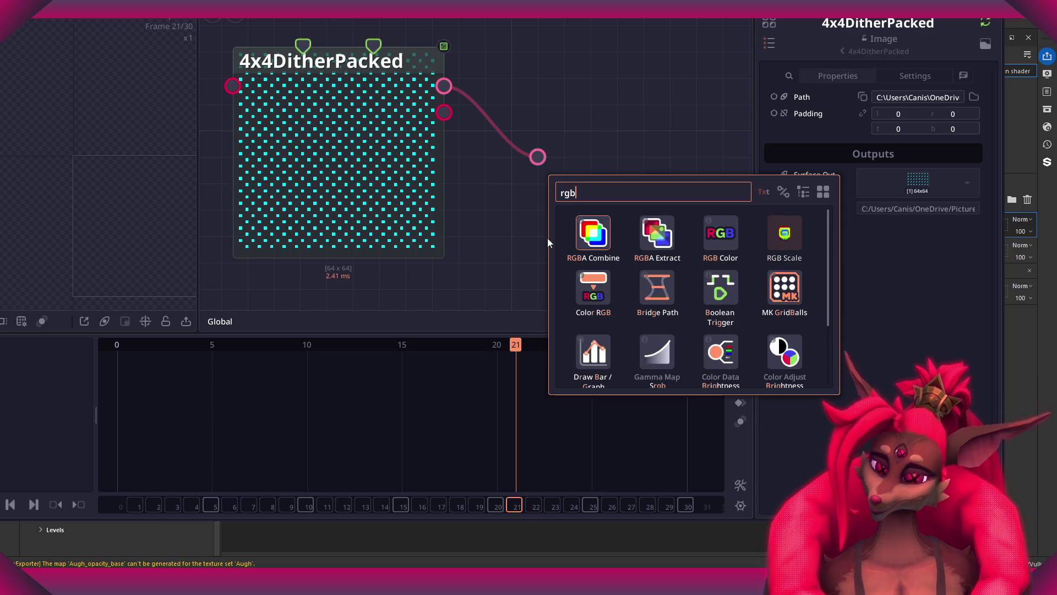
pyautogui.moveTo(658, 234); pyautogui.dragTo(583, 164)
# - Add an RGBA Combine node and wire the Red, Green and Blue outputs into it
pyautogui.scroll(-3, 695, 128)
pyautogui.scroll(3, 602, 141)
pyautogui.scroll(-2, 438, 112)
pyautogui.moveTo(438, 111); pyautogui.dragTo(569, 103)
pyautogui.write('rgb')
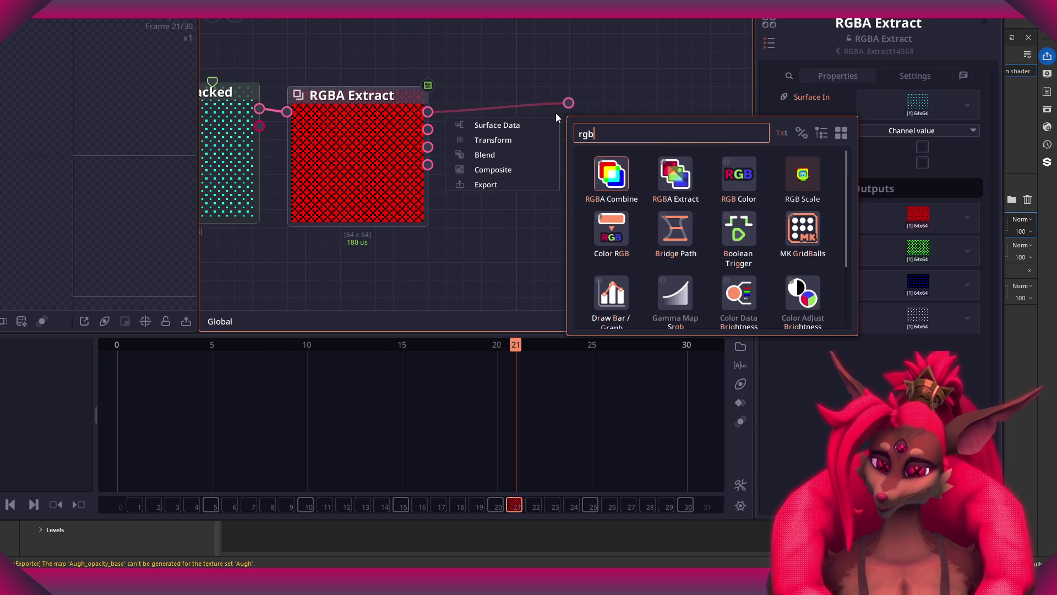
pyautogui.moveTo(611, 174); pyautogui.dragTo(617, 161)
pyautogui.moveTo(421, 134)
pyautogui.mouseDown()
pyautogui.moveTo(551, 129)
pyautogui.moveTo(535, 150)
pyautogui.moveTo(551, 147)
pyautogui.mouseUp()
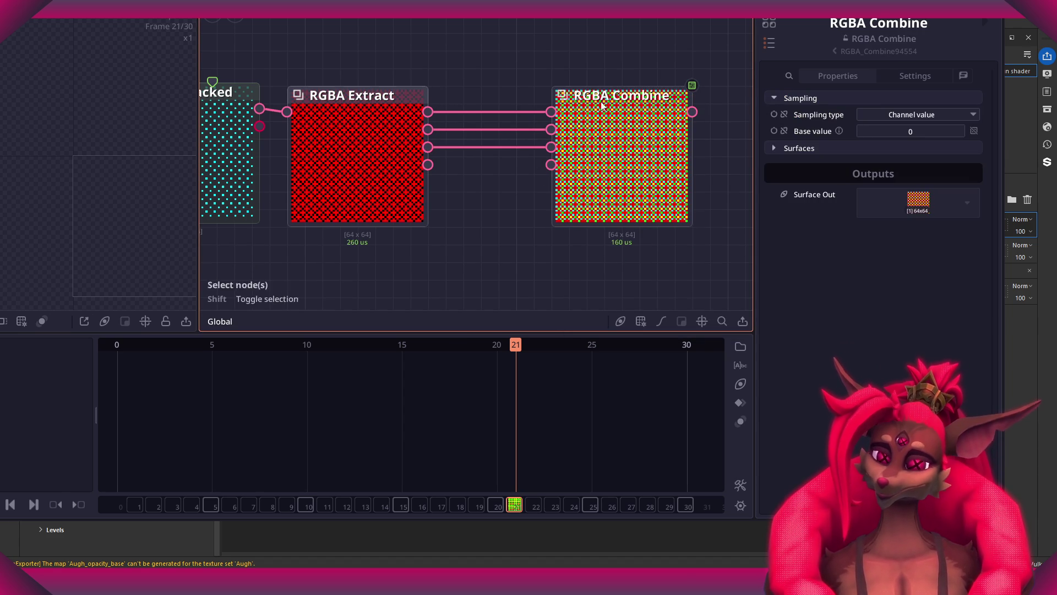
# - Pan beside RGBA Combine and drag a new wire from its Surface Out
pyautogui.scroll(-2, 602, 106)
pyautogui.moveTo(649, 149)
pyautogui.mouseDown(button='middle')
pyautogui.moveTo(547, 134)
pyautogui.moveTo(667, 141)
pyautogui.mouseUp(button='middle')
pyautogui.scroll(4, 574, 147)
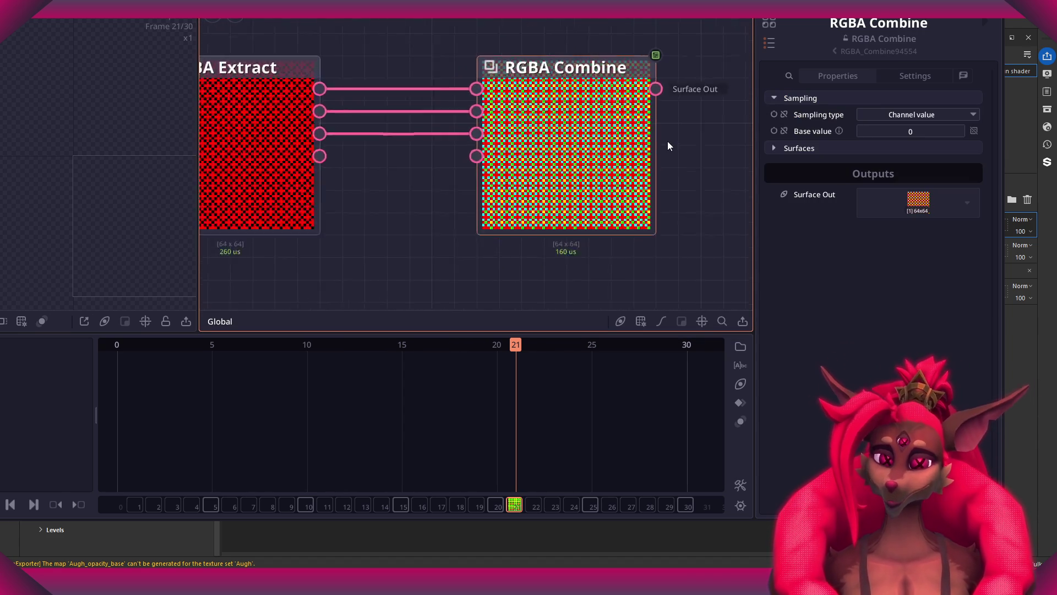
pyautogui.scroll(-1, 667, 141)
pyautogui.moveTo(597, 124); pyautogui.dragTo(533, 129, button='middle')
pyautogui.moveTo(480, 105); pyautogui.dragTo(579, 114)
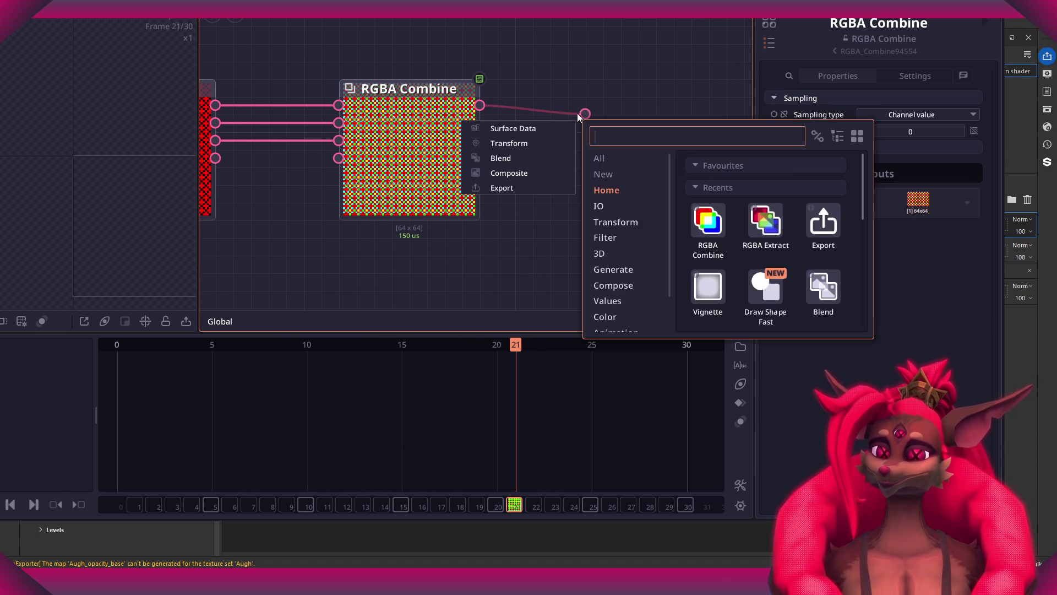
# - Add an Export node ('ex') right of RGBA Combine and export the texture as DitherTest.png
pyautogui.write('ex')
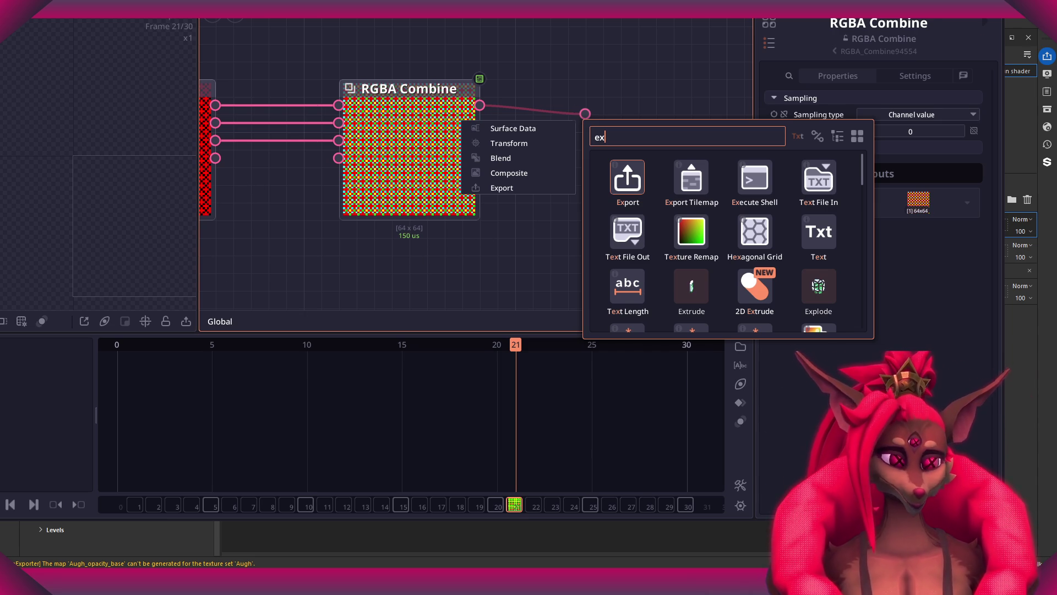
pyautogui.press('Return')
pyautogui.moveTo(226, 56)
pyautogui.mouseDown()
pyautogui.moveTo(473, 126)
pyautogui.moveTo(594, 69)
pyautogui.mouseUp()
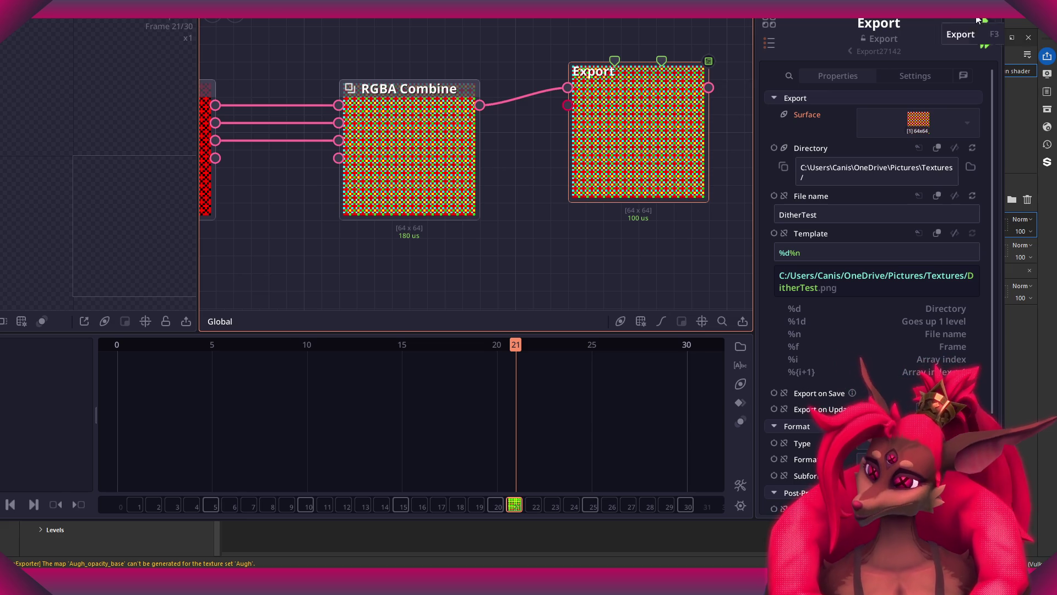
pyautogui.click(980, 21)
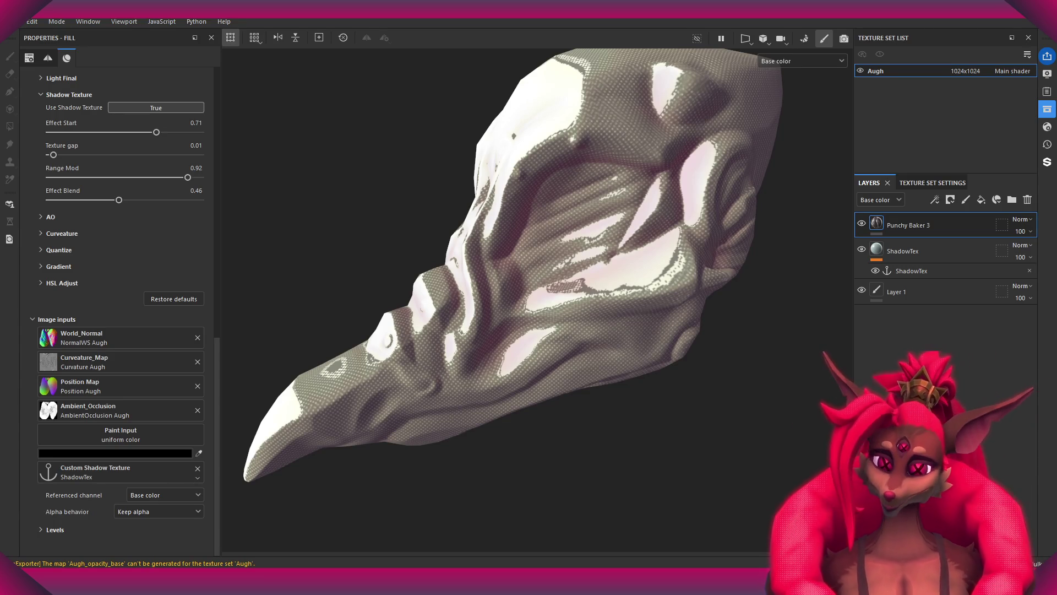
pyautogui.moveTo(779, 439)
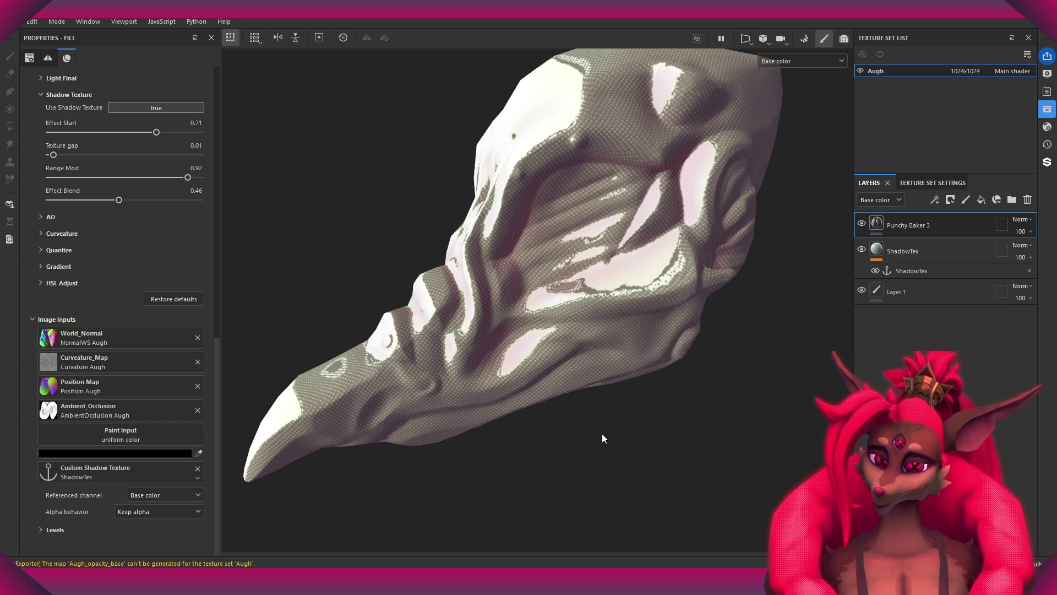
# - Drop DitherTest onto ShadowTex's Base color, inspect the skull closely, then select Punchy Baker 3
pyautogui.keyDown('alt'); pyautogui.moveTo(760, 411); pyautogui.dragTo(726, 383); pyautogui.keyUp('alt')
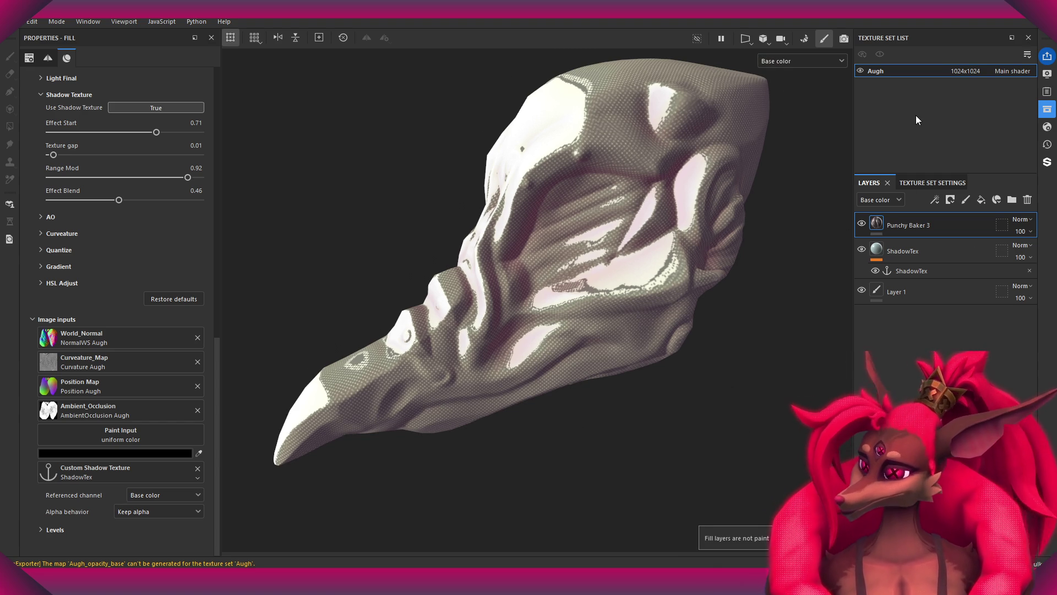
pyautogui.click(937, 252)
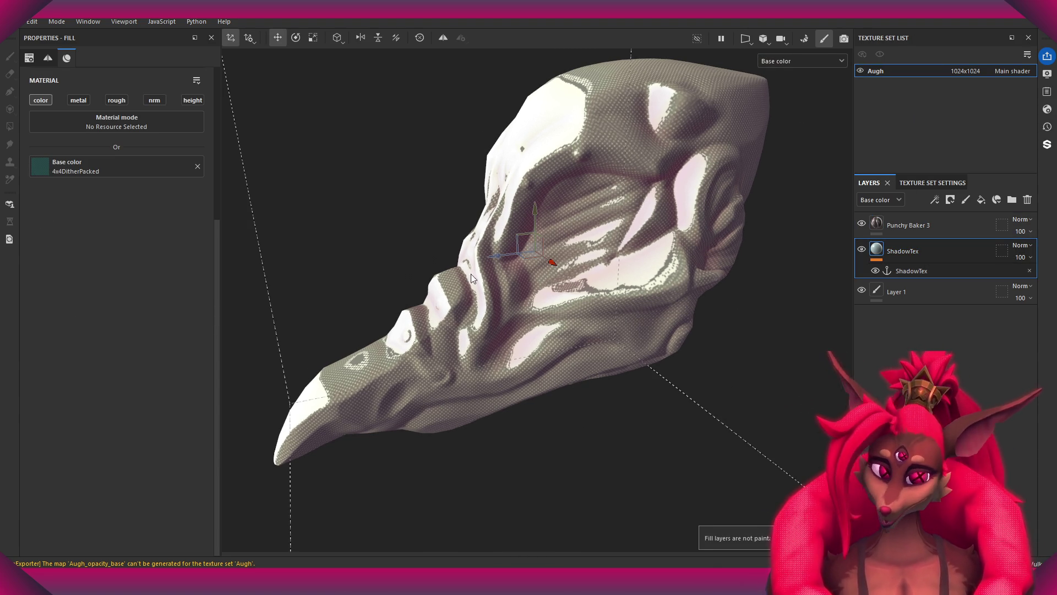
pyautogui.moveTo(594, 441)
pyautogui.mouseDown()
pyautogui.moveTo(55, 177)
pyautogui.moveTo(61, 168)
pyautogui.mouseUp()
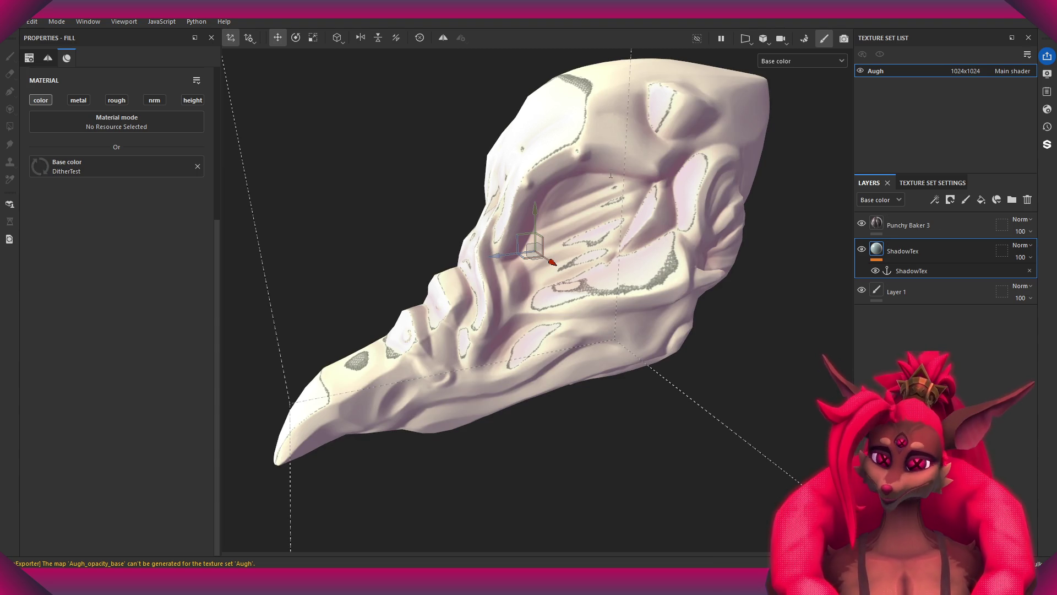
pyautogui.keyDown('alt'); pyautogui.moveTo(584, 353); pyautogui.dragTo(545, 357); pyautogui.keyUp('alt')
pyautogui.moveTo(545, 357)
pyautogui.keyDown('alt'); pyautogui.mouseDown(button='right')
pyautogui.moveTo(599, 447)
pyautogui.moveTo(595, 403)
pyautogui.mouseUp(button='right'); pyautogui.keyUp('alt')
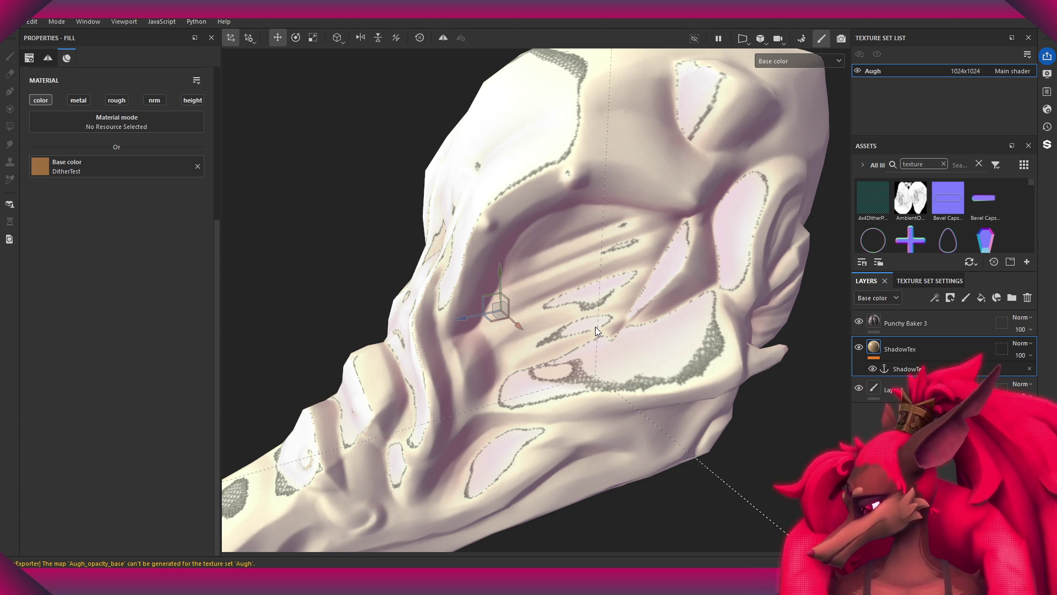
pyautogui.moveTo(596, 326)
pyautogui.keyDown('alt'); pyautogui.mouseDown()
pyautogui.moveTo(588, 269)
pyautogui.moveTo(604, 305)
pyautogui.moveTo(550, 347)
pyautogui.moveTo(554, 214)
pyautogui.moveTo(614, 259)
pyautogui.moveTo(618, 361)
pyautogui.moveTo(594, 273)
pyautogui.moveTo(590, 330)
pyautogui.moveTo(576, 200)
pyautogui.moveTo(596, 312)
pyautogui.mouseUp(); pyautogui.keyUp('alt')
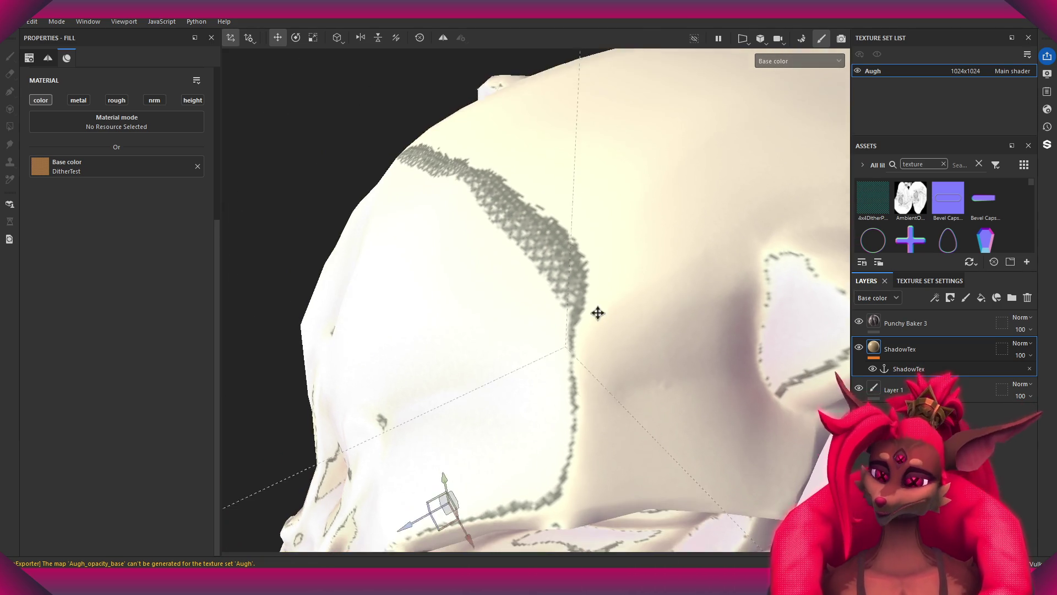
pyautogui.click(902, 330)
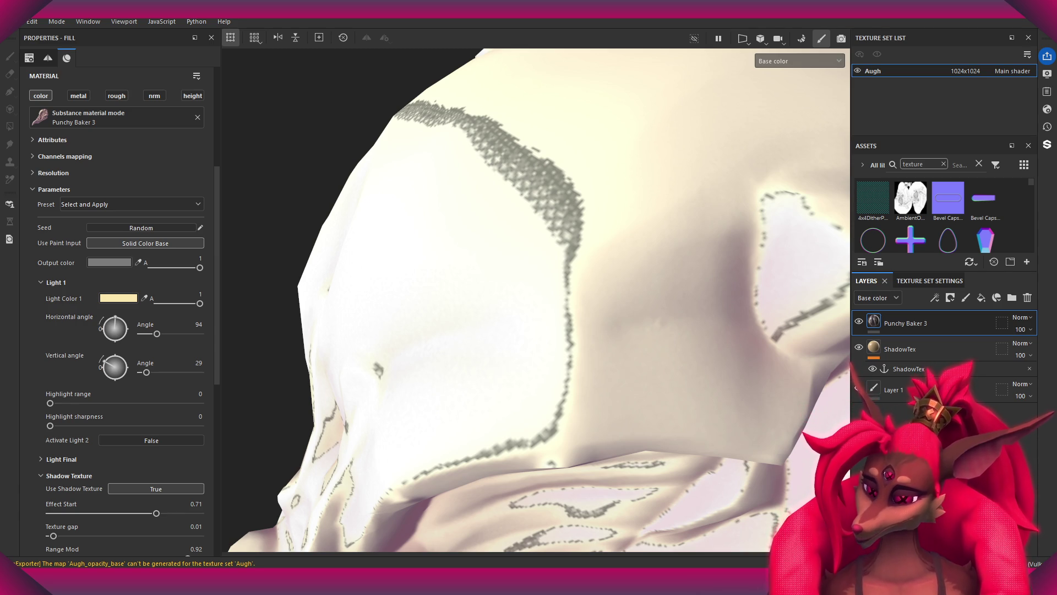
# - Remove the selected Punchy Baker 3 layer to reveal the raw DitherTest fill
pyautogui.scroll(-3, 658, 262)
pyautogui.keyDown('alt'); pyautogui.moveTo(658, 262); pyautogui.dragTo(551, 308); pyautogui.keyUp('alt')
pyautogui.scroll(-1, 119, 161)
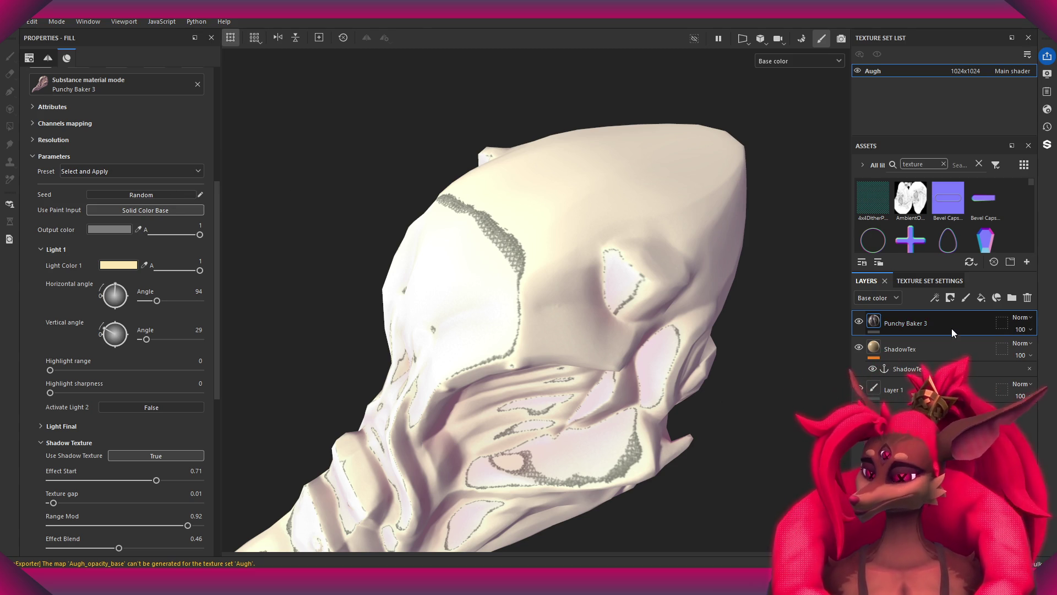
pyautogui.press('Delete')
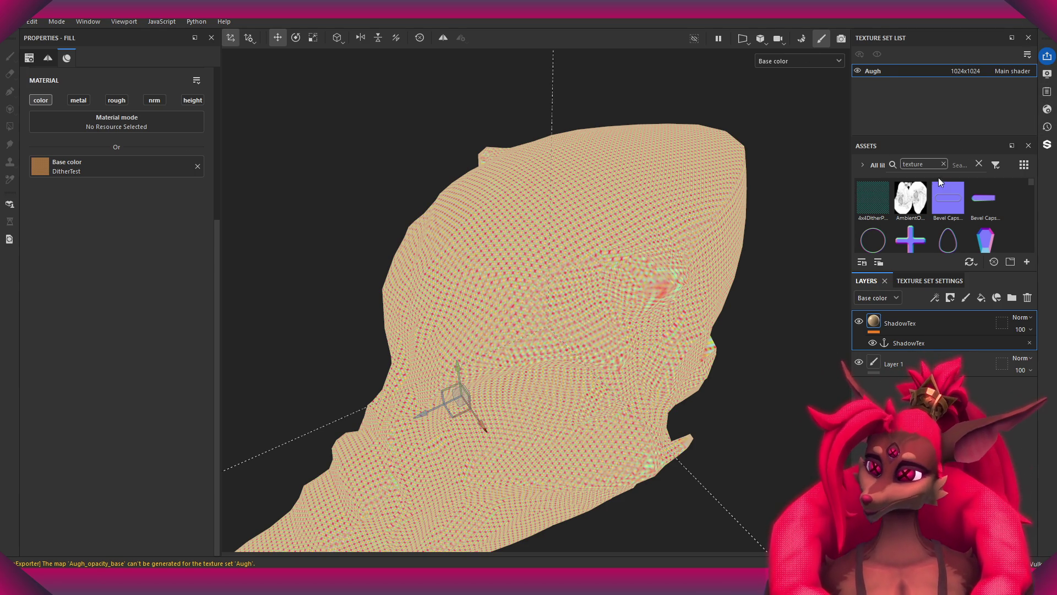
# - Close the Assets panel and drag Punchy Baker 3 from the shelf onto the skull
pyautogui.click(874, 146)
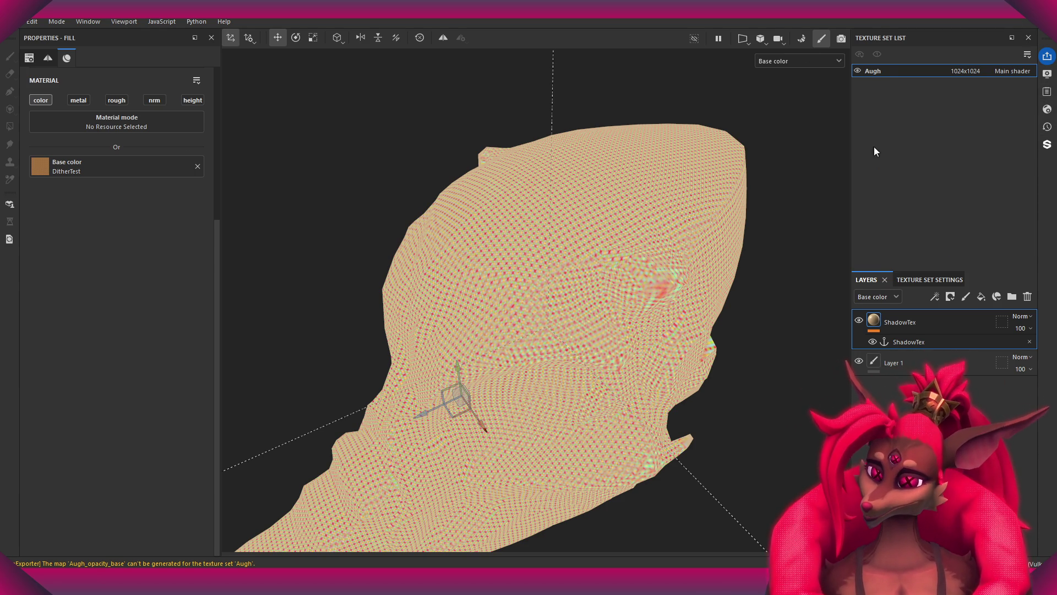
pyautogui.click(1048, 109)
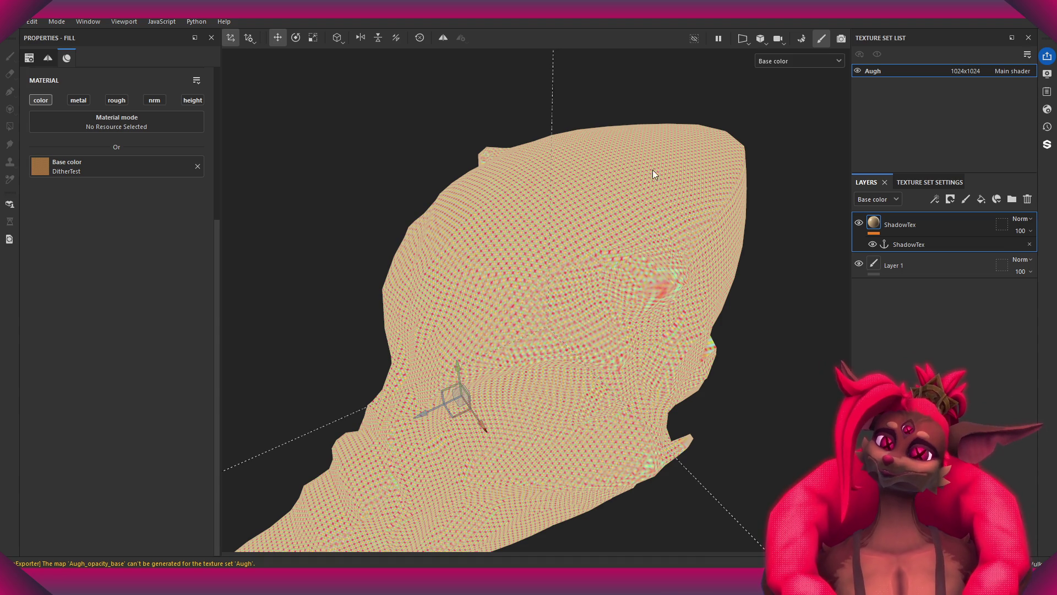
pyautogui.moveTo(604, 190); pyautogui.dragTo(487, 262)
pyautogui.moveTo(736, 153)
pyautogui.keyDown('alt'); pyautogui.mouseDown()
pyautogui.moveTo(438, 368)
pyautogui.moveTo(606, 310)
pyautogui.moveTo(569, 377)
pyautogui.moveTo(604, 345)
pyautogui.moveTo(394, 405)
pyautogui.mouseUp(); pyautogui.keyUp('alt')
pyautogui.scroll(-2, 122, 391)
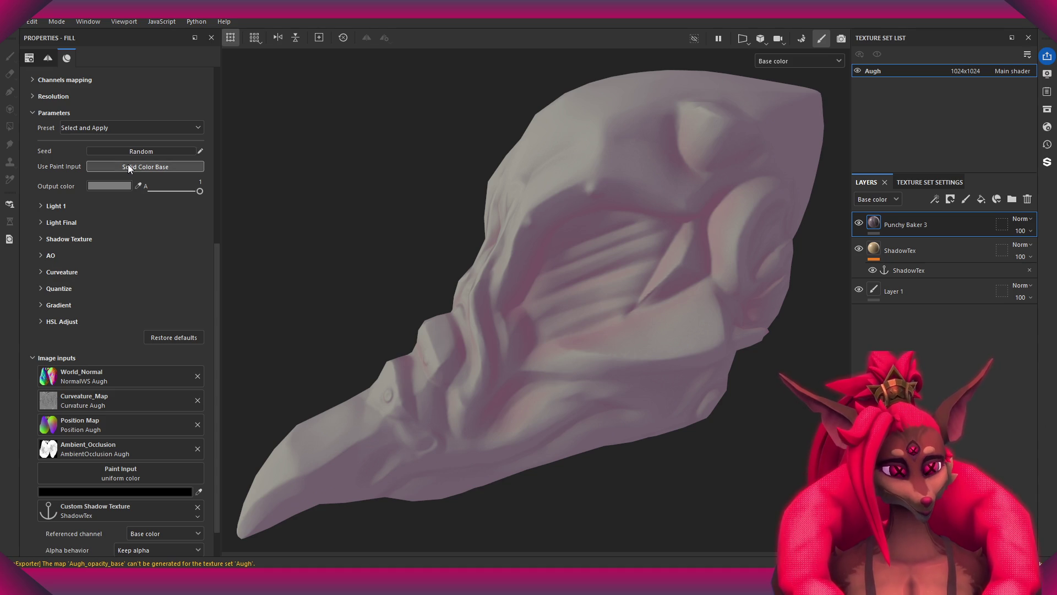
# - Expand Punchy Baker 3's Shadow Texture group and set Use Shadow Texture to True
pyautogui.scroll(3, 104, 217)
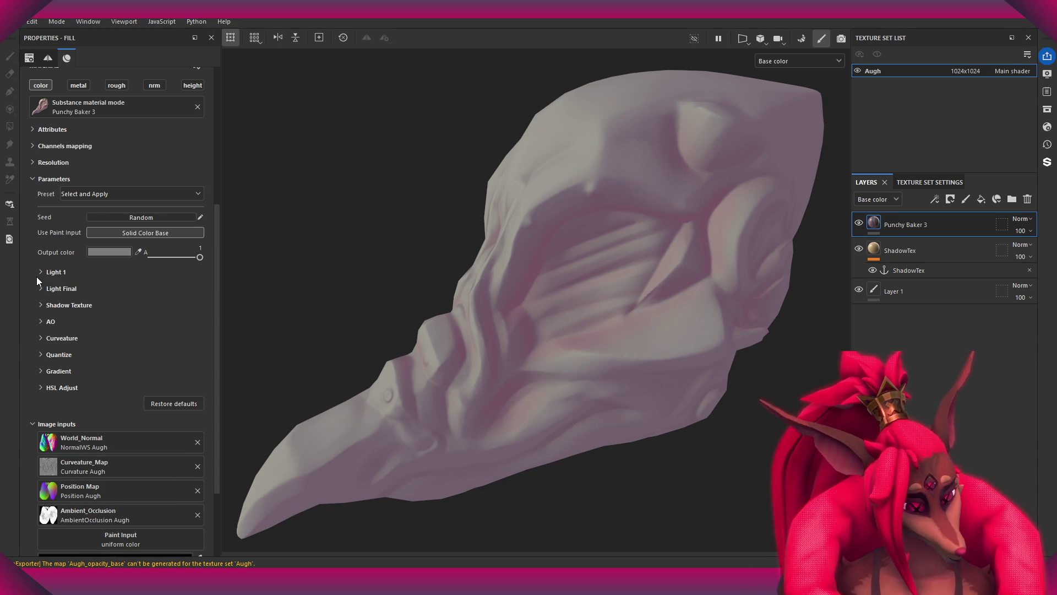
pyautogui.click(42, 304)
pyautogui.click(119, 317)
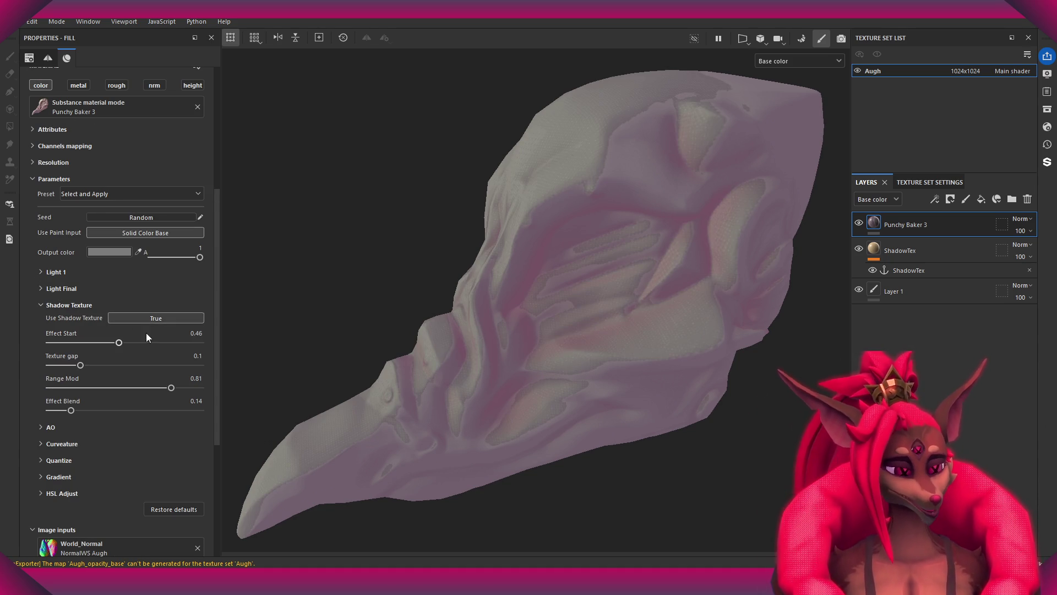
# - Select ShadowTex and drop 4x4DitherPacked back onto its Base color
pyautogui.scroll(5, 543, 295)
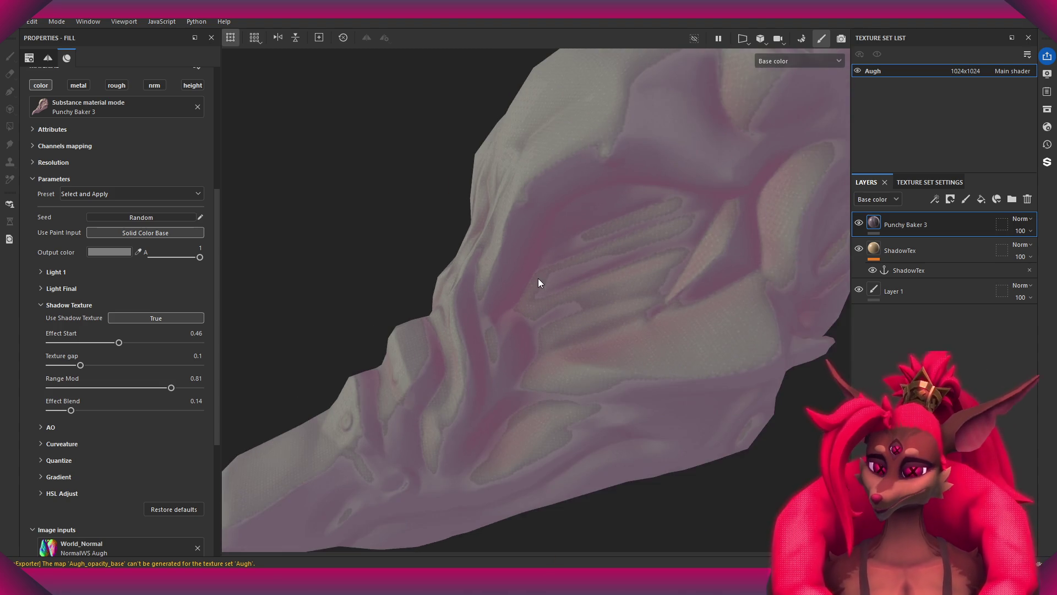
pyautogui.moveTo(531, 279)
pyautogui.keyDown('alt'); pyautogui.mouseDown()
pyautogui.moveTo(668, 266)
pyautogui.moveTo(552, 208)
pyautogui.moveTo(518, 246)
pyautogui.moveTo(590, 292)
pyautogui.moveTo(630, 279)
pyautogui.moveTo(607, 275)
pyautogui.mouseUp(); pyautogui.keyUp('alt')
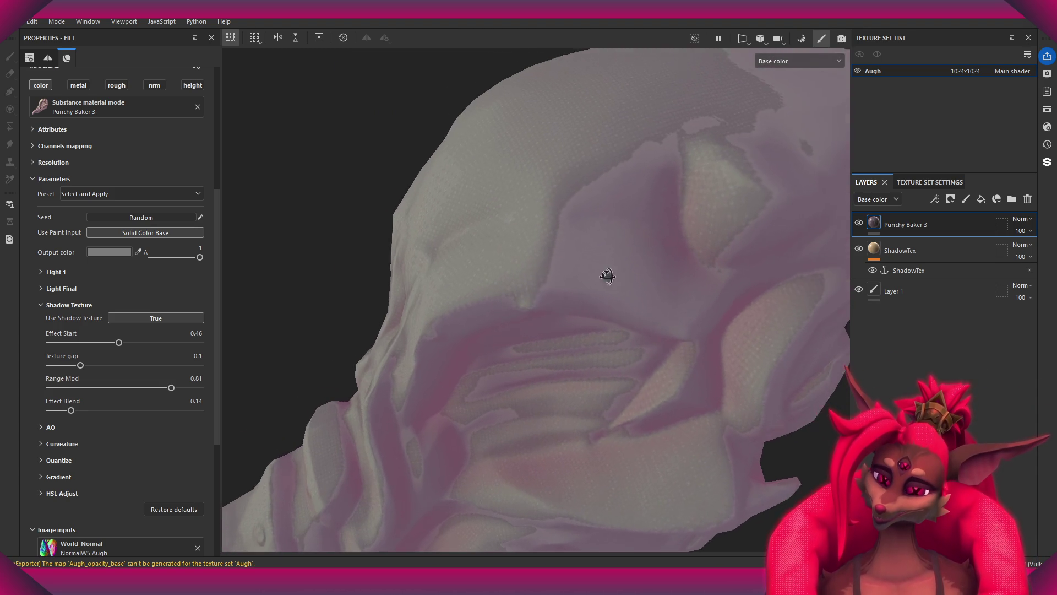
pyautogui.click(911, 252)
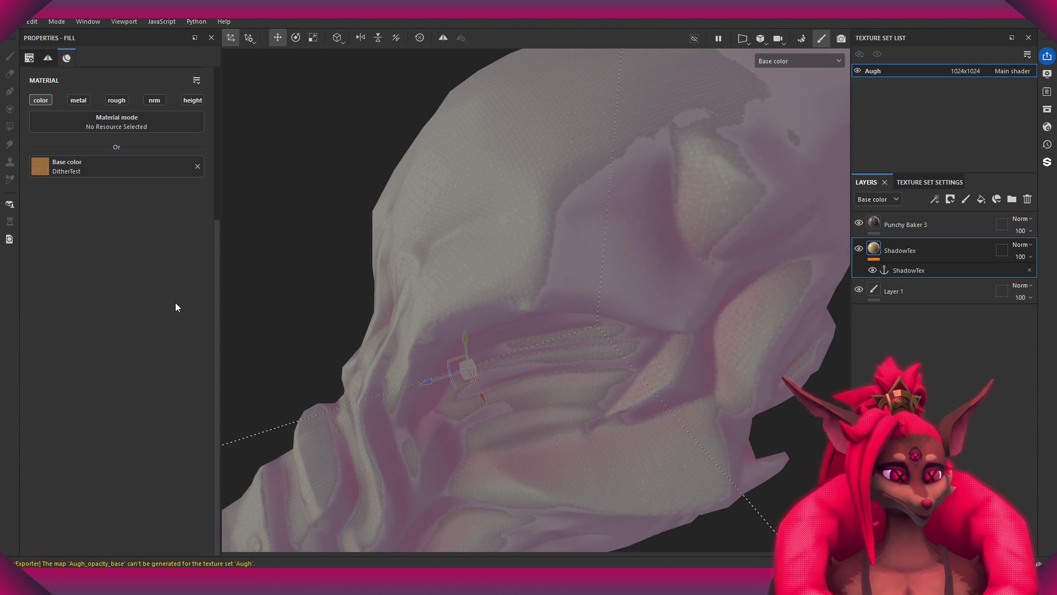
pyautogui.moveTo(523, 253)
pyautogui.keyDown('alt'); pyautogui.mouseDown()
pyautogui.moveTo(538, 266)
pyautogui.moveTo(529, 285)
pyautogui.moveTo(518, 179)
pyautogui.moveTo(536, 224)
pyautogui.moveTo(696, 217)
pyautogui.moveTo(600, 241)
pyautogui.moveTo(508, 178)
pyautogui.moveTo(509, 217)
pyautogui.moveTo(567, 335)
pyautogui.moveTo(619, 288)
pyautogui.moveTo(559, 262)
pyautogui.moveTo(562, 314)
pyautogui.moveTo(584, 309)
pyautogui.mouseUp(); pyautogui.keyUp('alt')
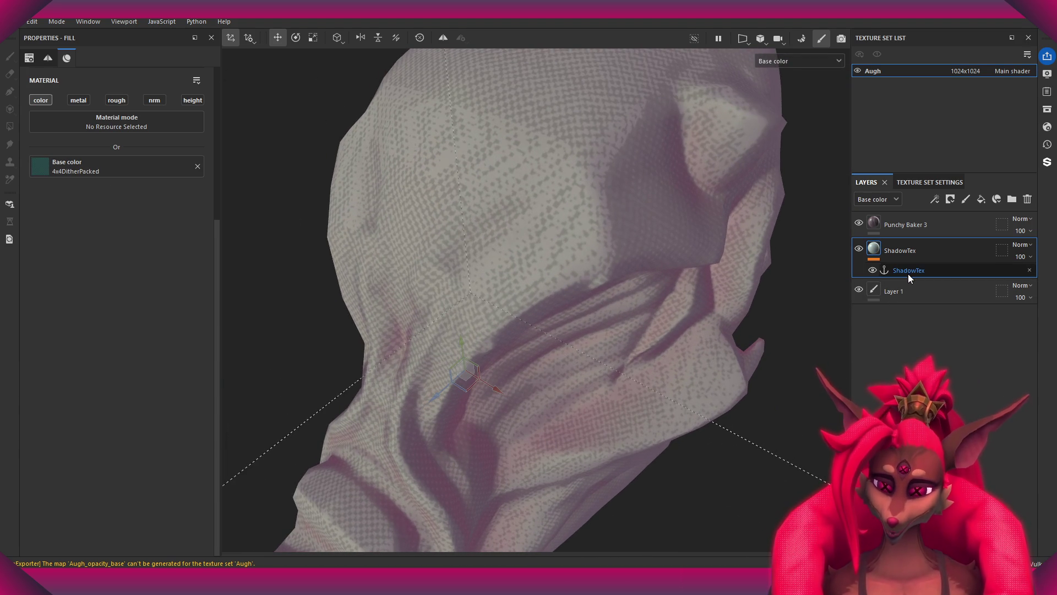
# - On the Punchy Baker 3 layer, drag the Shadow Texture Effect Start down to 0.19
pyautogui.click(908, 273)
pyautogui.click(903, 226)
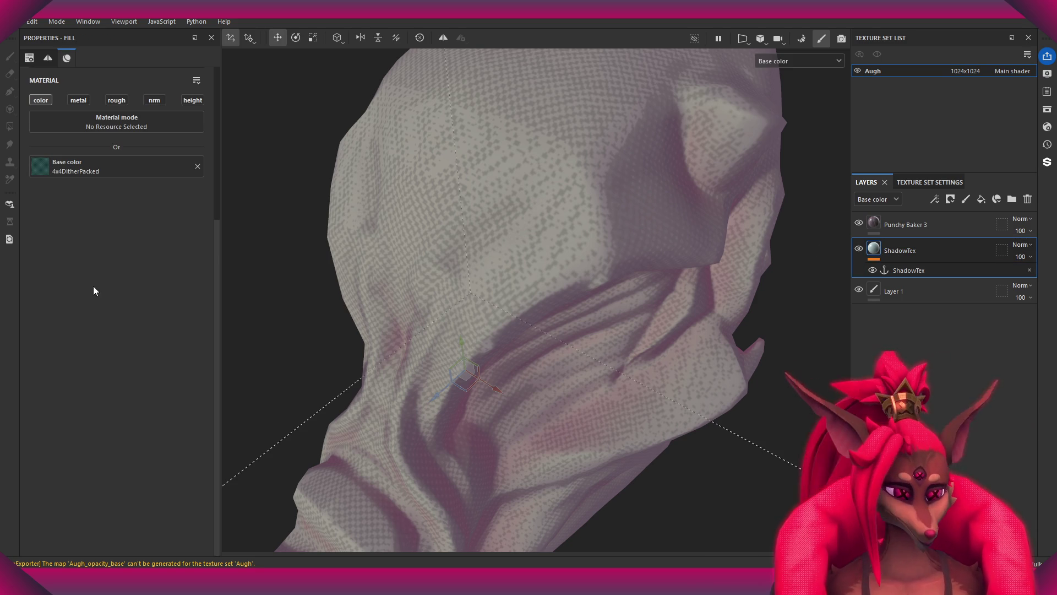
pyautogui.moveTo(118, 353)
pyautogui.mouseDown()
pyautogui.moveTo(104, 354)
pyautogui.moveTo(135, 358)
pyautogui.moveTo(80, 357)
pyautogui.moveTo(150, 355)
pyautogui.moveTo(72, 344)
pyautogui.moveTo(154, 345)
pyautogui.moveTo(66, 339)
pyautogui.moveTo(88, 340)
pyautogui.mouseUp()
# - Raise the Shadow Texture Effect Start back to 0.46 and check the wider dithered shading
pyautogui.moveTo(396, 302)
pyautogui.keyDown('alt'); pyautogui.mouseDown()
pyautogui.moveTo(439, 212)
pyautogui.moveTo(583, 225)
pyautogui.moveTo(527, 200)
pyautogui.moveTo(537, 190)
pyautogui.moveTo(538, 223)
pyautogui.moveTo(590, 279)
pyautogui.moveTo(518, 267)
pyautogui.mouseUp(); pyautogui.keyUp('alt')
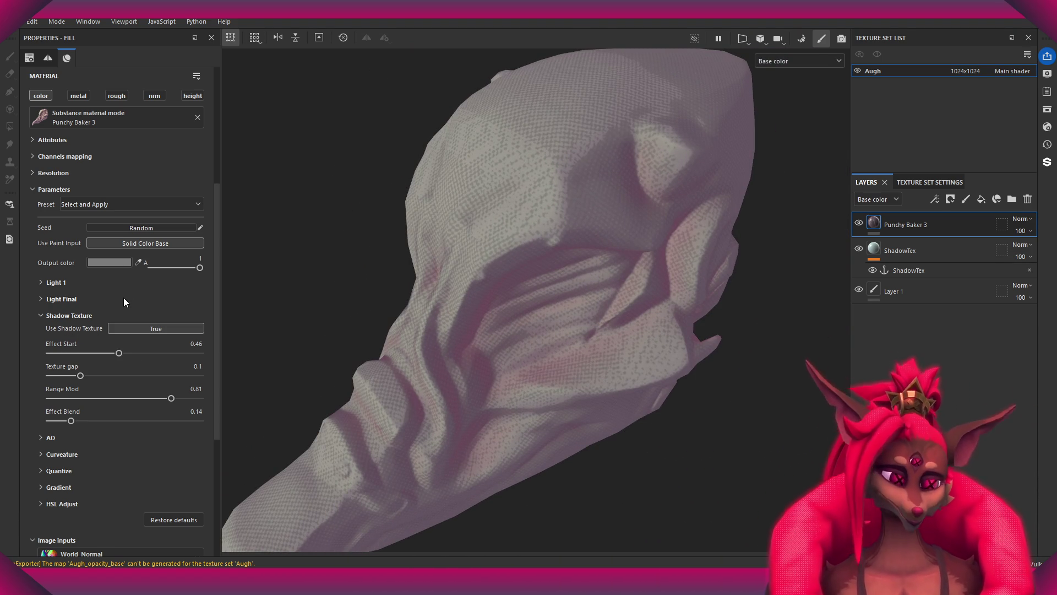
pyautogui.moveTo(119, 353)
pyautogui.mouseDown()
pyautogui.moveTo(62, 351)
pyautogui.moveTo(119, 352)
pyautogui.mouseUp()
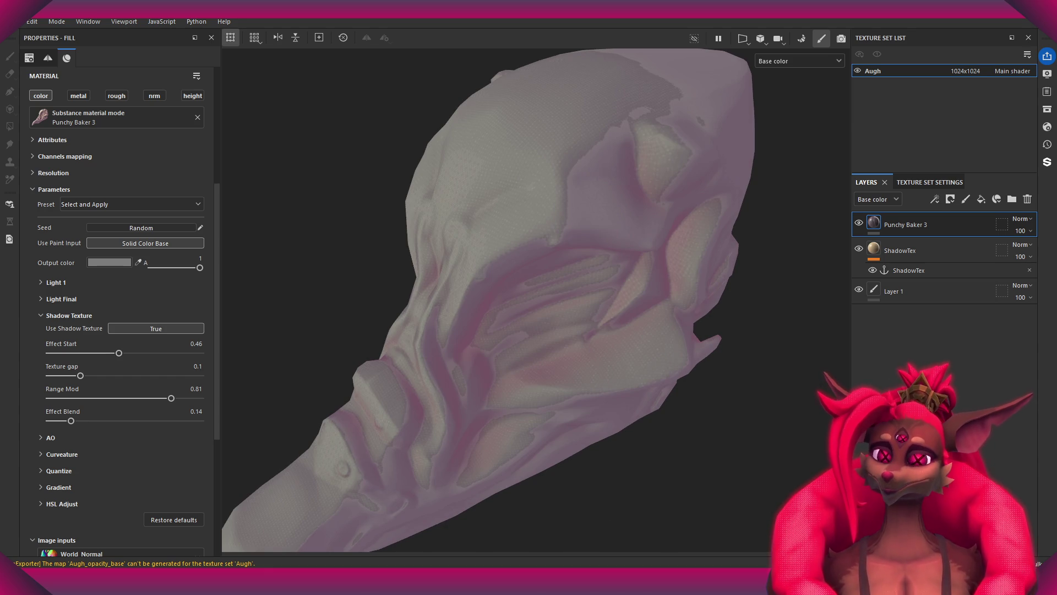